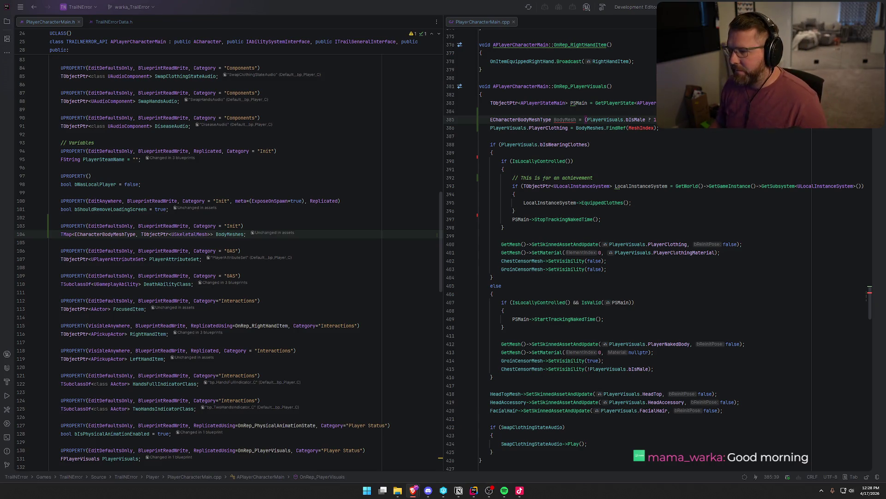
Replace the ECharacterBodyMeshType BodyMesh declaration on line 385 with uint8 MeshIndex
{"action": "left_click", "coordinate": [666, 129]}
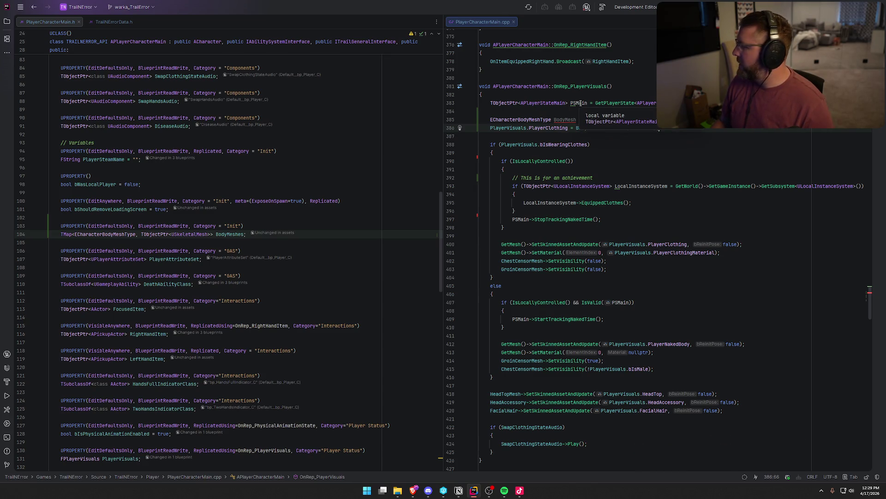
{"action": "key", "text": "Up"}
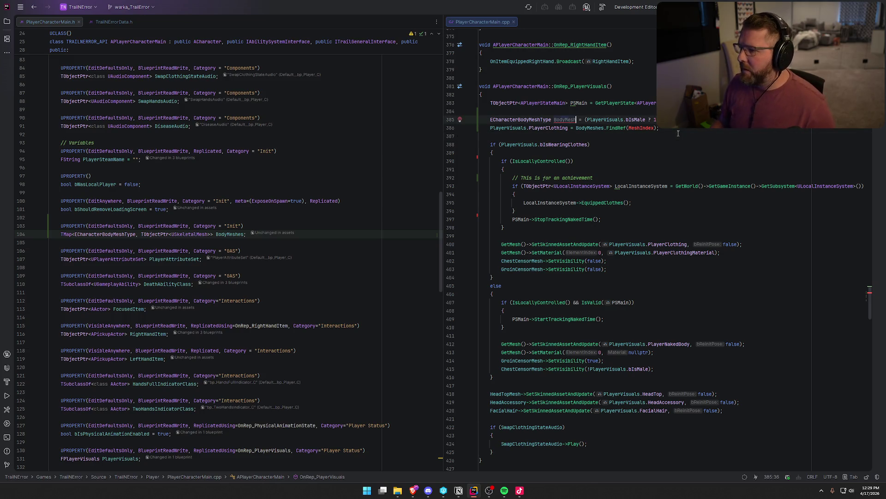
{"action": "key", "text": "Home"}
{"action": "key", "text": "shift+ctrl+Right"}
{"action": "key", "text": "shift+ctrl+Right"}
{"action": "key", "text": "BackSpace"}
{"action": "type", "text": "int32 MeshIndex"}
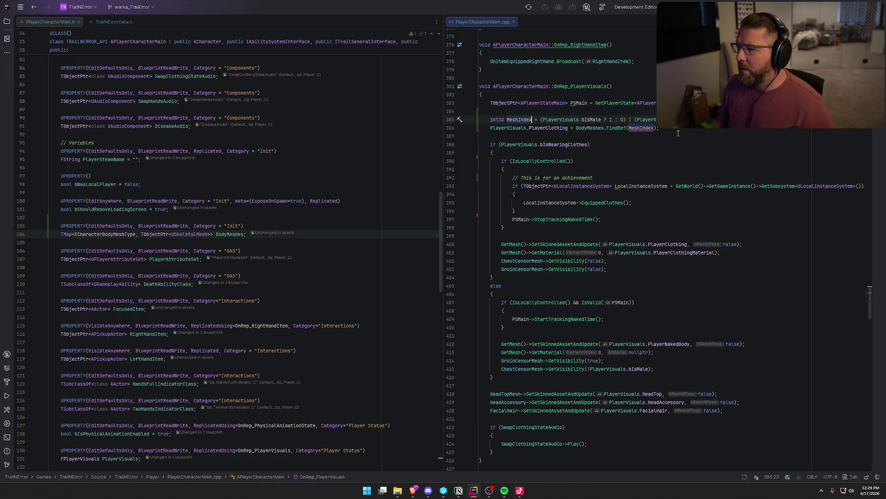
{"action": "key", "text": "Home"}
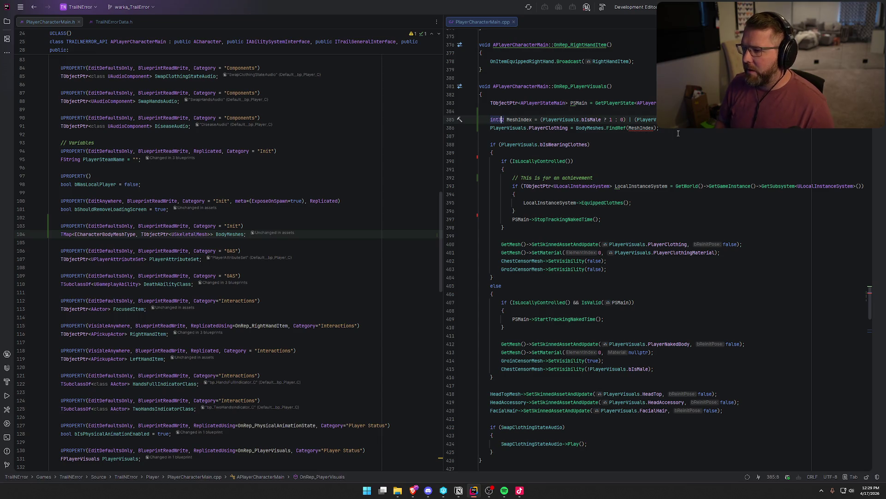
{"action": "key", "text": "Delete"}
{"action": "key", "text": "Delete"}
{"action": "key", "text": "Delete"}
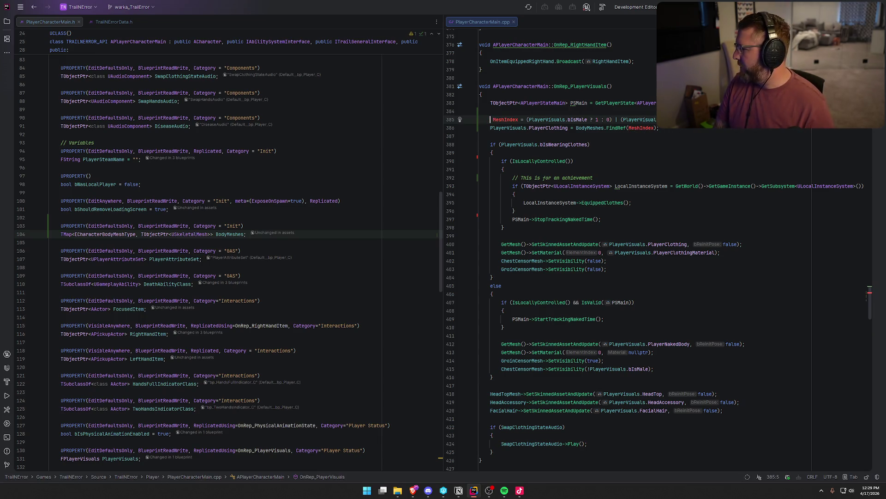
{"action": "type", "text": "uin"}
{"action": "key", "text": "Return"}
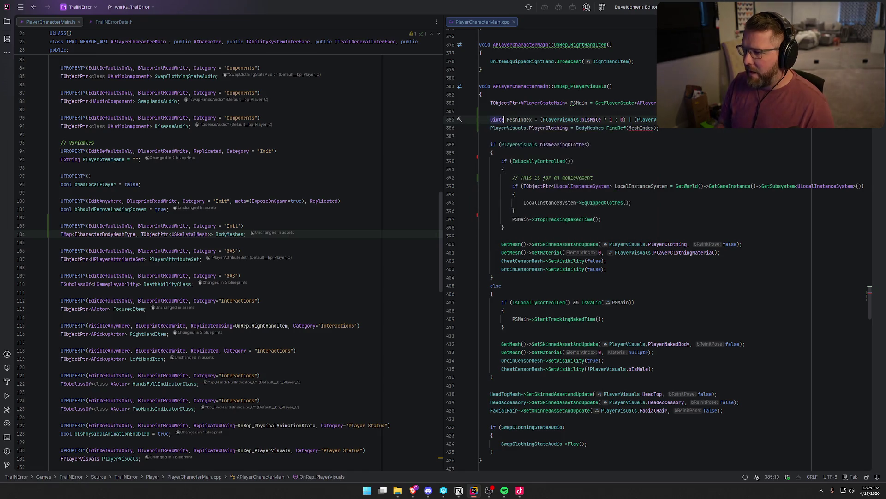
Wrap MeshIndex in FindRef with static_cast<ECharacterBodyMeshType>()
{"action": "double_click", "coordinate": [640, 128]}
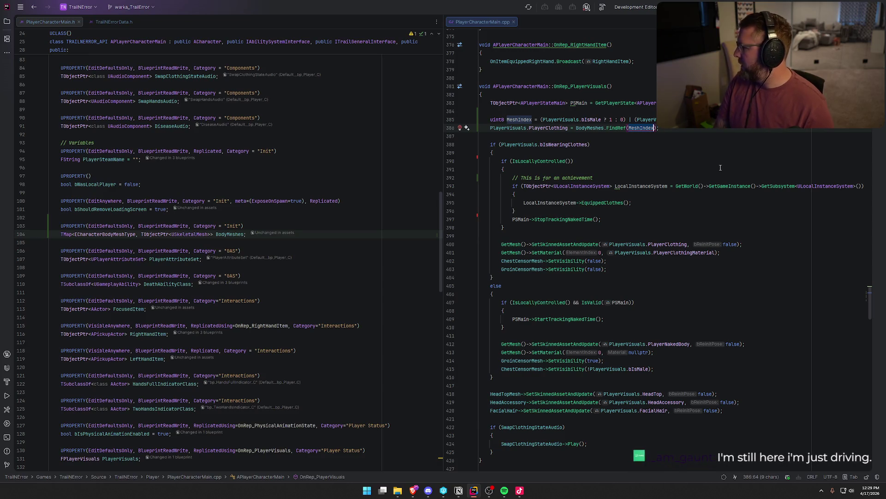
{"action": "type", "text": ".cast"}
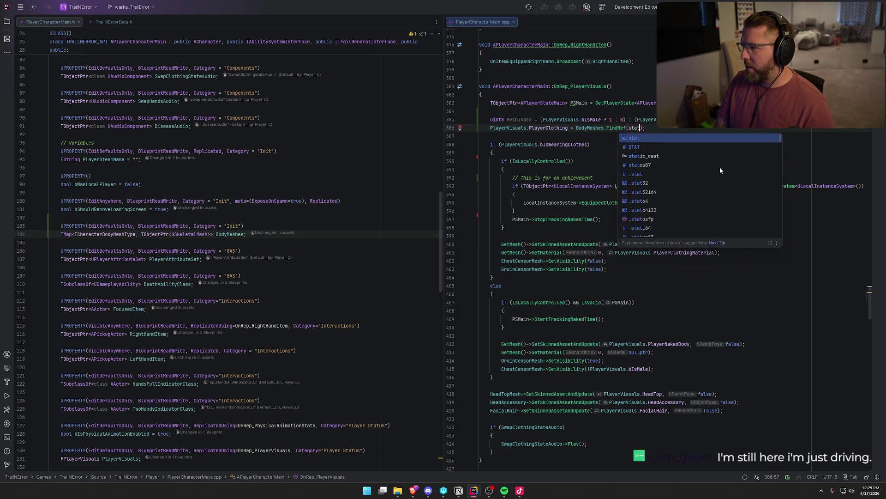
{"action": "key", "text": "Return"}
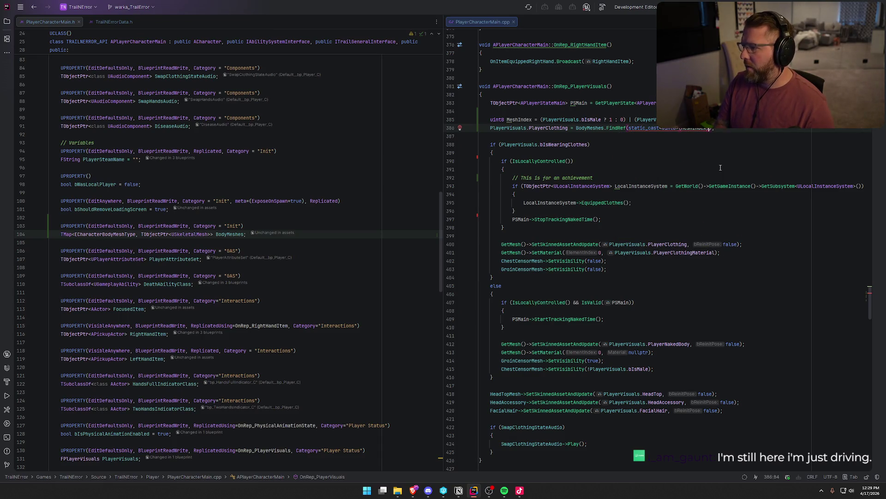
{"action": "key", "text": "BackSpace"}
{"action": "key", "text": "BackSpace"}
{"action": "key", "text": "BackSpace"}
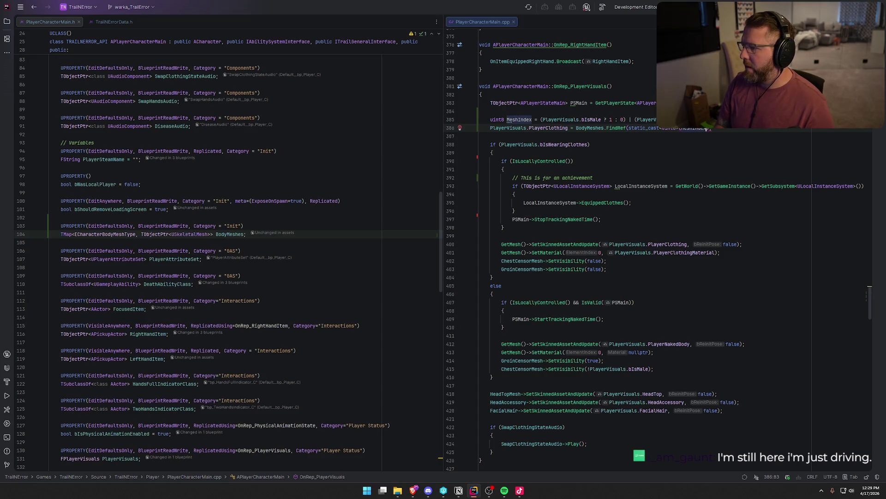
{"action": "key", "text": "BackSpace"}
{"action": "key", "text": "BackSpace"}
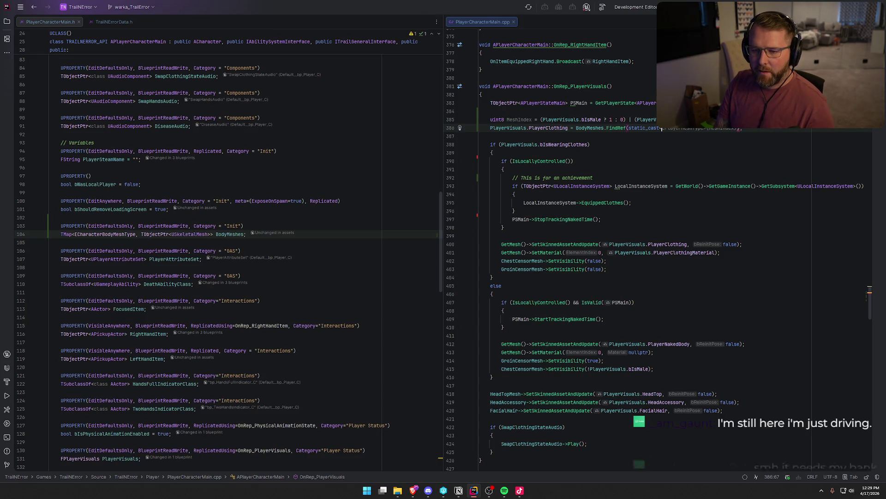
{"action": "type", "text": "EC"}
{"action": "key", "text": "Tab"}
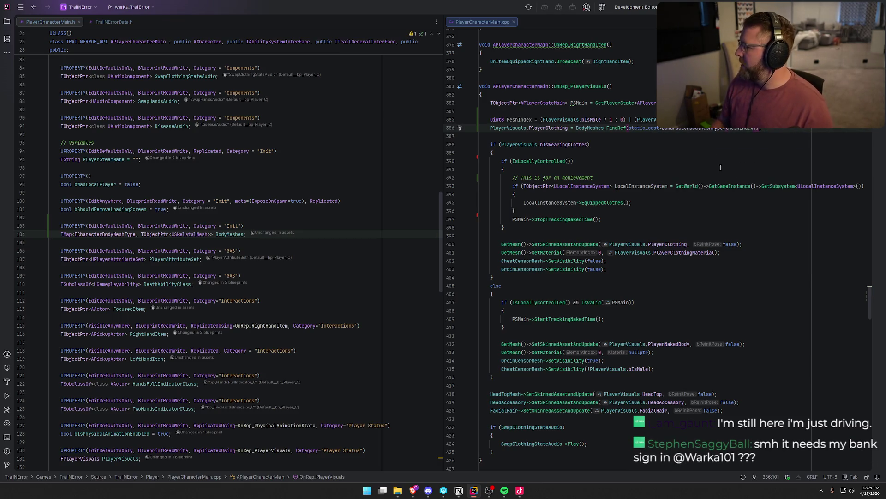
{"action": "type", "text": ");"}
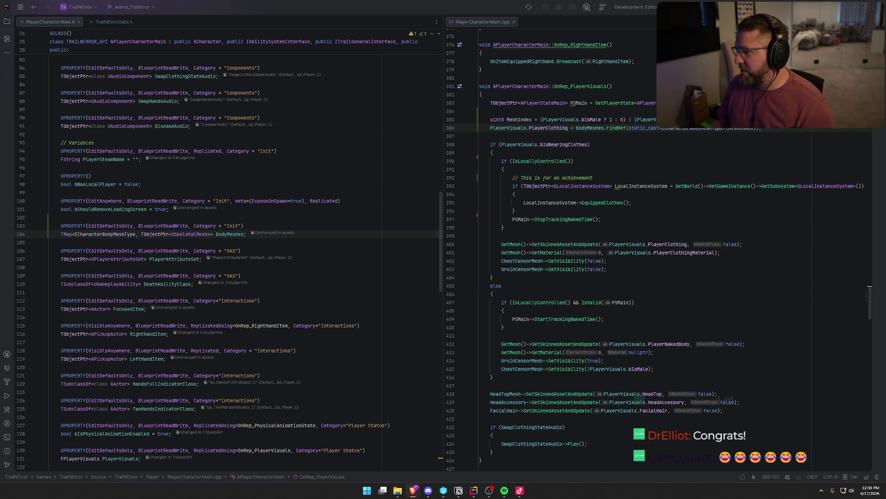
{"action": "key", "text": "alt+Tab"}
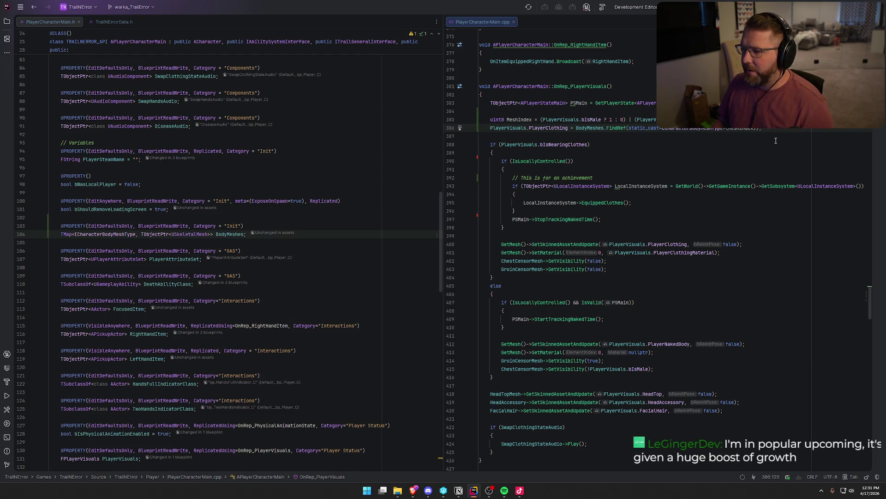
{"action": "scroll", "coordinate": [263, 214], "scroll_direction": "up", "scroll_amount": 1}
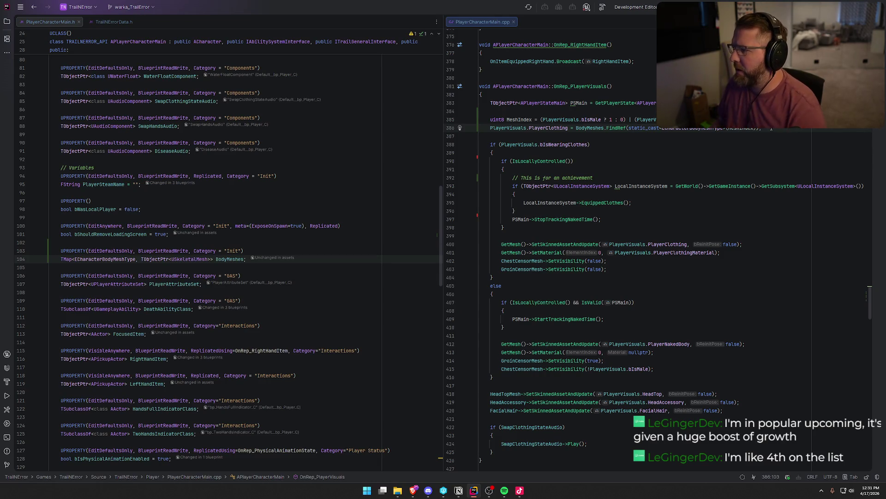
{"action": "key", "text": "Return"}
Add a line under the clothing lookup starting PlayerVisuals.PlayerNakedBody via autocomplete
{"action": "type", "text": "PlayerVisuals."}
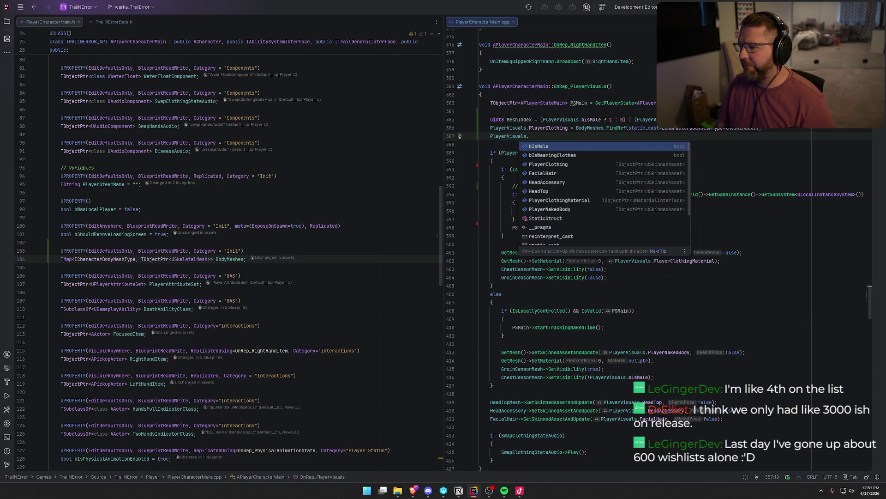
{"action": "type", "text": "PlayerN"}
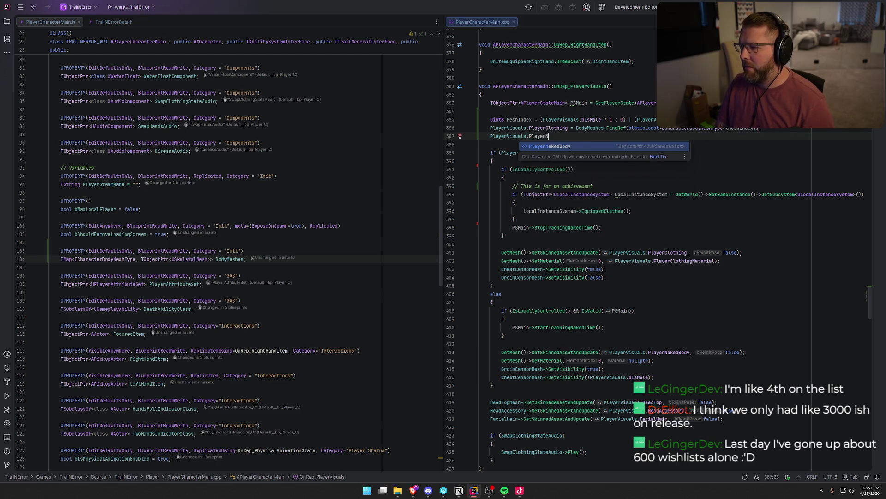
{"action": "key", "text": "Return"}
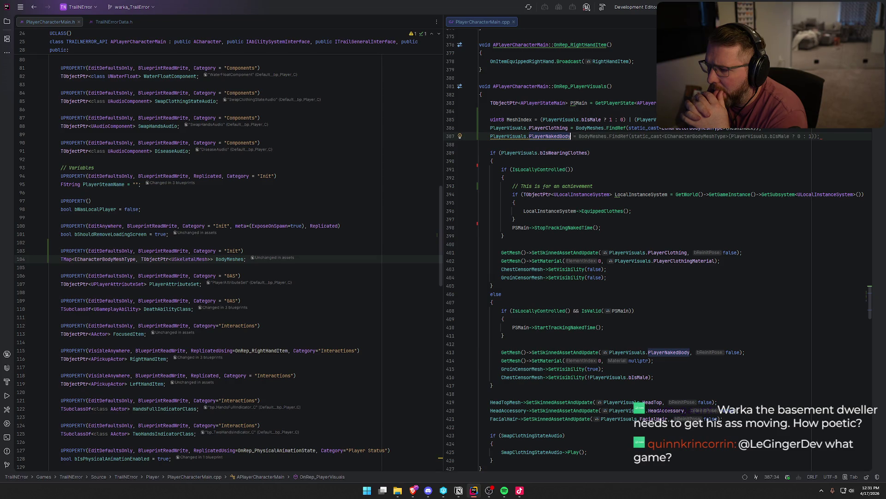
In TrailNErrorData.h, rename PlayerNakedBody to PlayerBody and delete the PlayerClothing UPROPERTY lines
{"action": "left_click", "coordinate": [122, 21]}
{"action": "scroll", "coordinate": [193, 308], "scroll_direction": "down", "scroll_amount": 10}
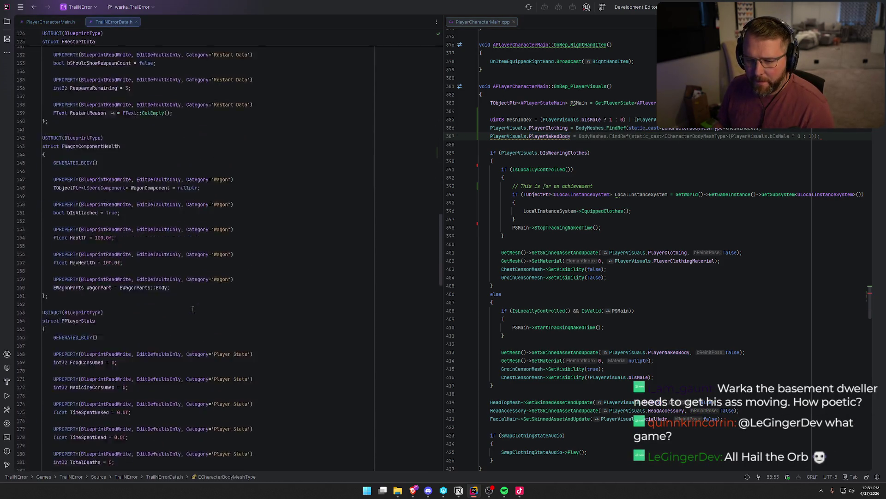
{"action": "scroll", "coordinate": [193, 309], "scroll_direction": "down", "scroll_amount": 15}
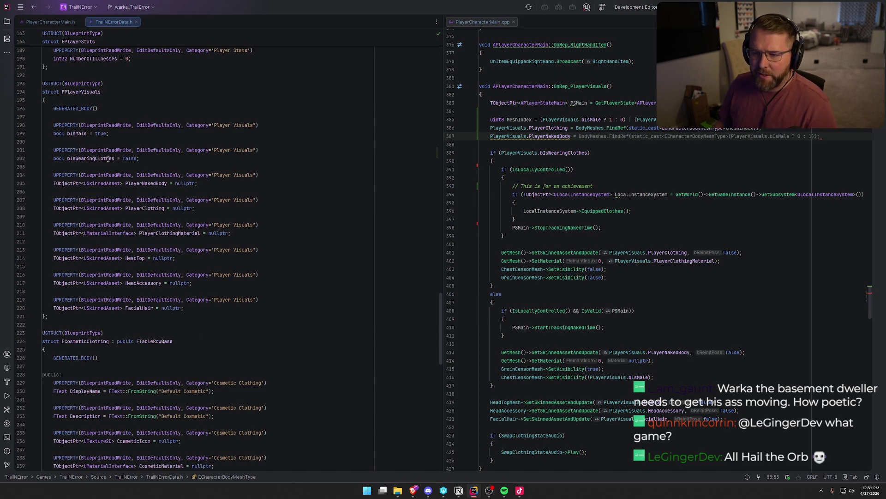
{"action": "left_click", "coordinate": [159, 183]}
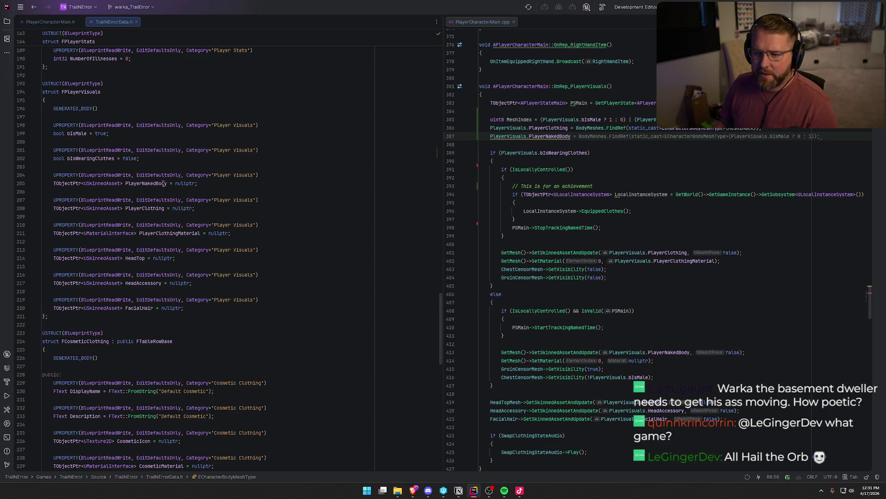
{"action": "key", "text": "BackSpace"}
{"action": "key", "text": "BackSpace"}
{"action": "key", "text": "BackSpace"}
{"action": "key", "text": "BackSpace"}
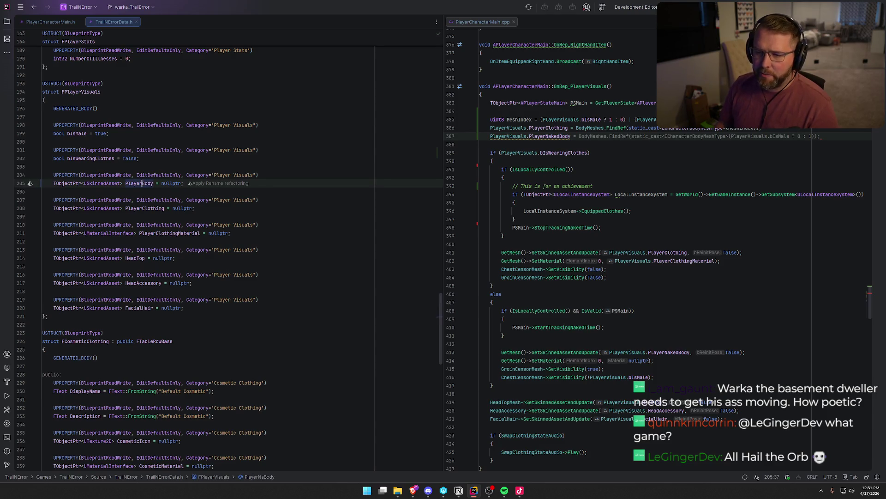
{"action": "left_click_drag", "start_coordinate": [277, 208], "coordinate": [42, 200]}
{"action": "key", "text": "BackSpace"}
{"action": "key", "text": "BackSpace"}
{"action": "key", "text": "BackSpace"}
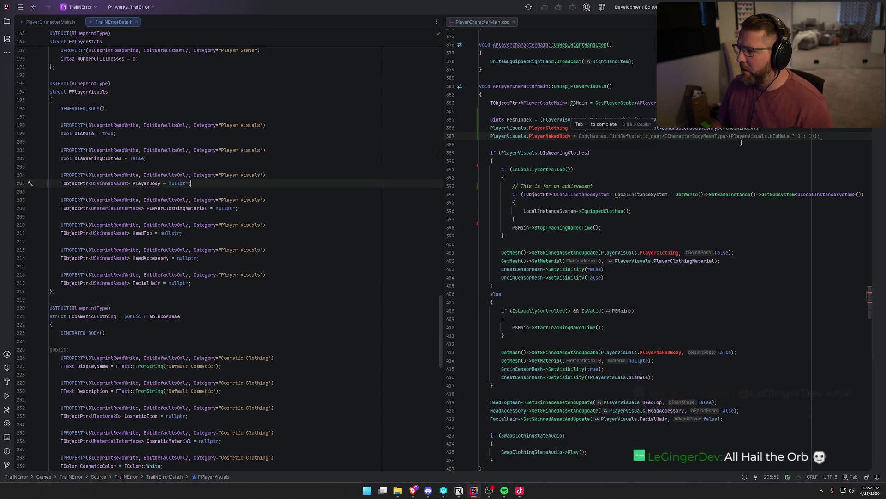
{"action": "left_click", "coordinate": [823, 136]}
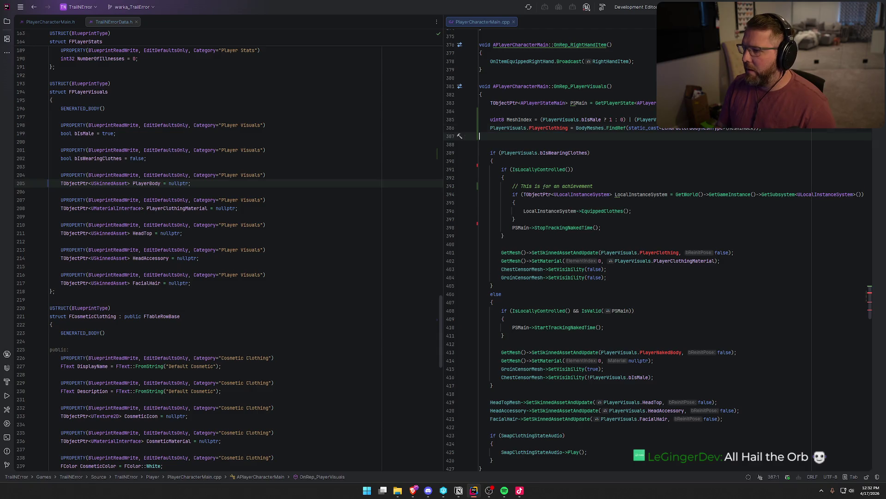
Change PlayerClothing to PlayerBody in the BodyMeshes lookup on line 386
{"action": "left_click", "coordinate": [568, 128]}
{"action": "key", "text": "BackSpace"}
{"action": "key", "text": "BackSpace"}
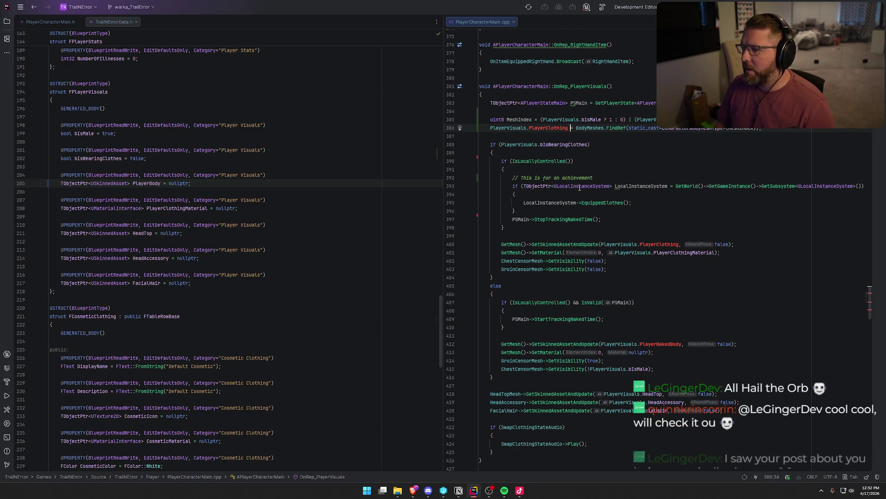
{"action": "key", "text": "BackSpace"}
{"action": "key", "text": "BackSpace"}
{"action": "key", "text": "BackSpace"}
{"action": "type", "text": "Body"}
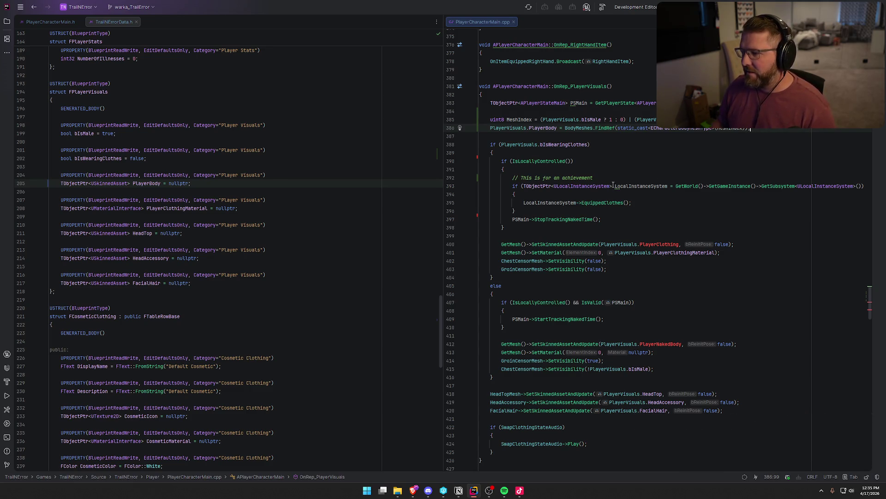
{"action": "left_click", "coordinate": [591, 145]}
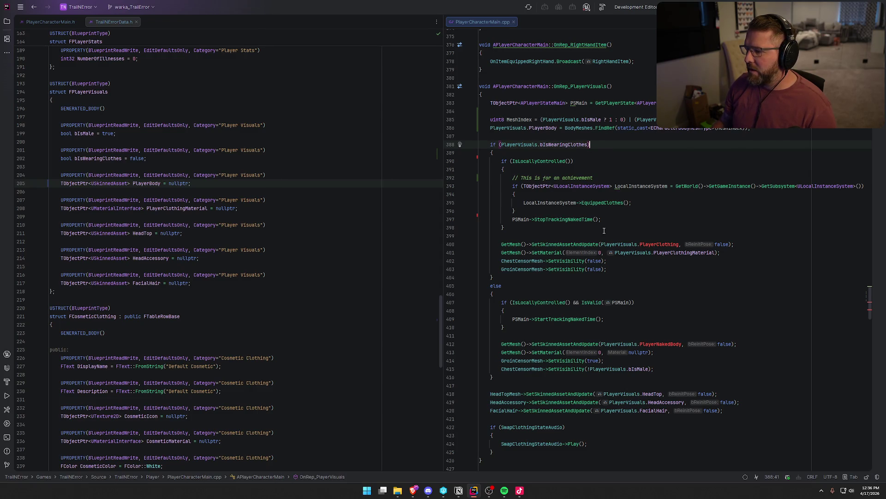
{"action": "left_click", "coordinate": [660, 245]}
{"action": "key", "text": "Home"}
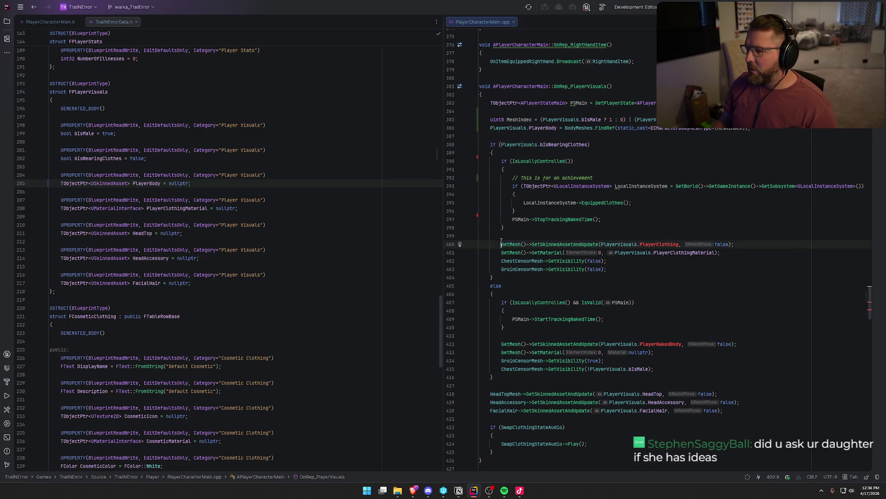
Point the mesh call at PlayerBody and move it right after the BodyMeshes.FindRef line
{"action": "double_click", "coordinate": [660, 245]}
{"action": "type", "text": "Playe"}
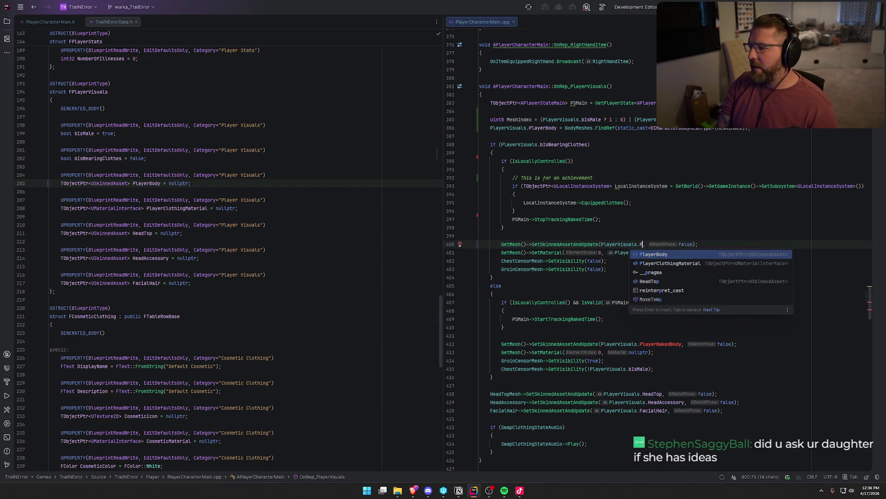
{"action": "key", "text": "Return"}
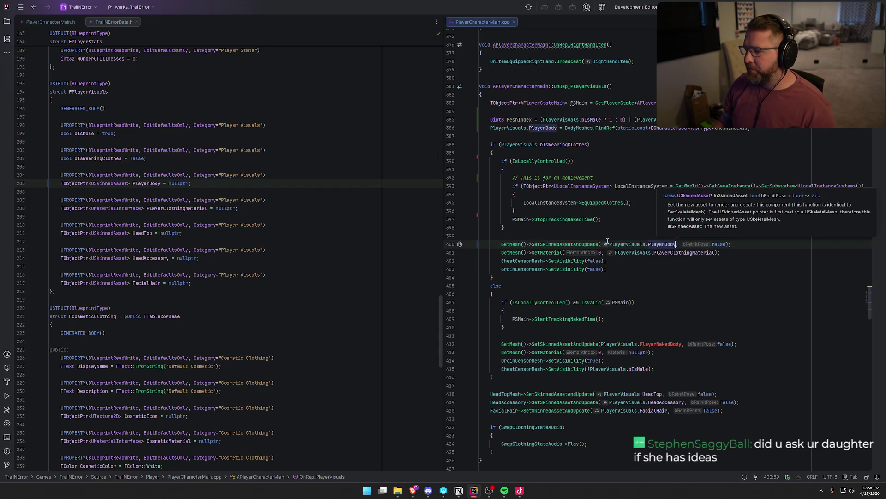
{"action": "left_click", "coordinate": [502, 245]}
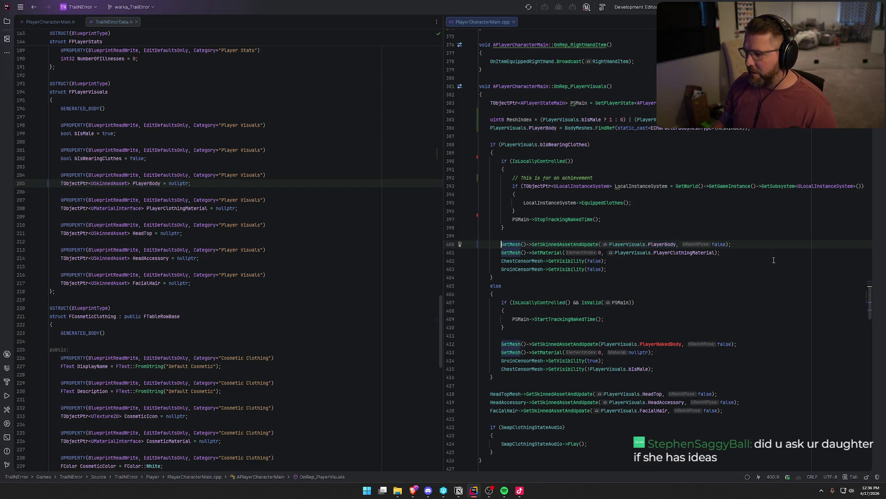
{"action": "left_click", "coordinate": [746, 241], "text": "shift"}
{"action": "key", "text": "Delete"}
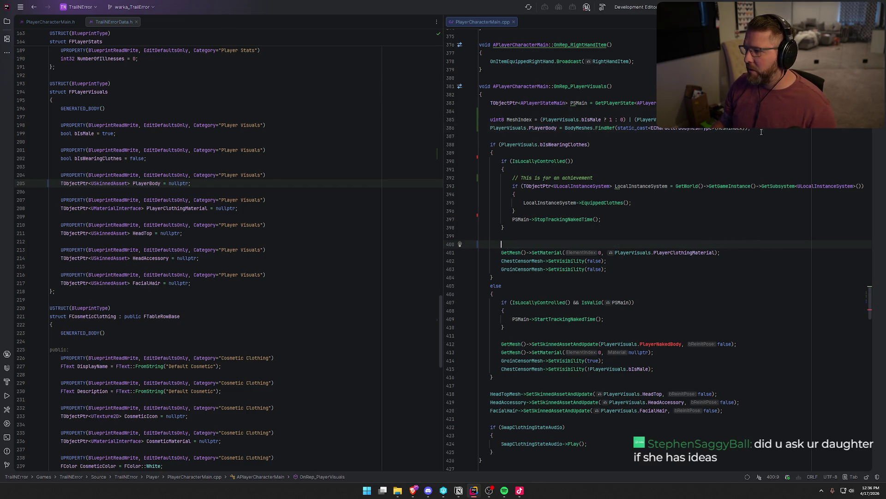
{"action": "left_click", "coordinate": [780, 128]}
{"action": "key", "text": "Return"}
{"action": "key", "text": "Return"}
{"action": "type", "text": "GetMesh()->SetSkinnedAssetAndUpdate(PlayerVisuals.PlayerBody, false);"}
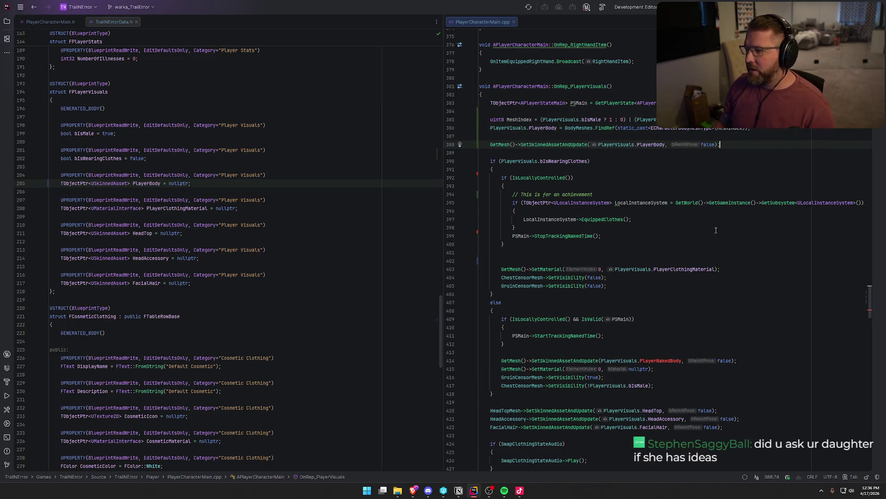
Delete the PlayerNakedBody mesh-assignment line and remove the leftover blank lines
{"action": "left_click", "coordinate": [743, 360]}
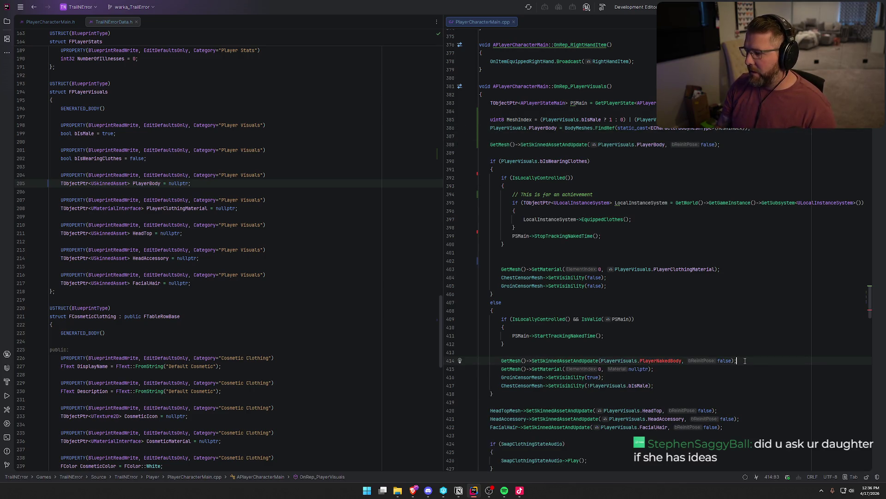
{"action": "key", "text": "shift+Home"}
{"action": "key", "text": "shift+Home"}
{"action": "key", "text": "BackSpace"}
{"action": "key", "text": "BackSpace"}
{"action": "key", "text": "BackSpace"}
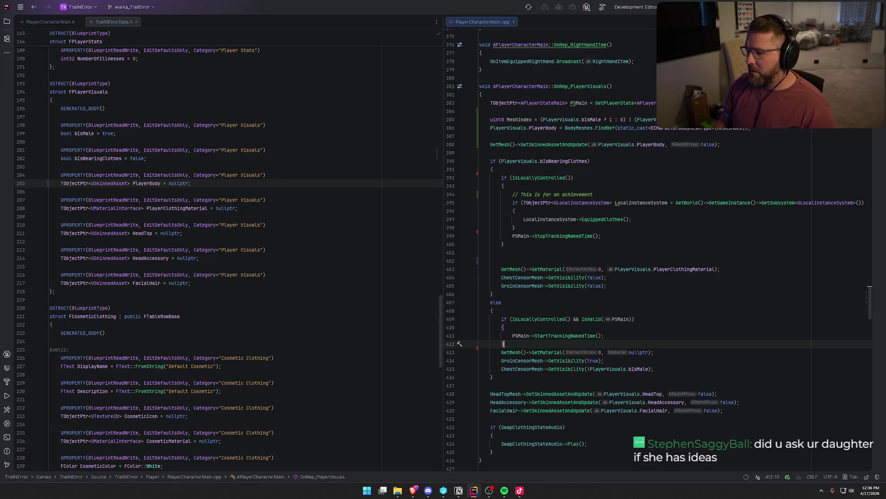
{"action": "key", "text": "Return"}
{"action": "left_click", "coordinate": [546, 260]}
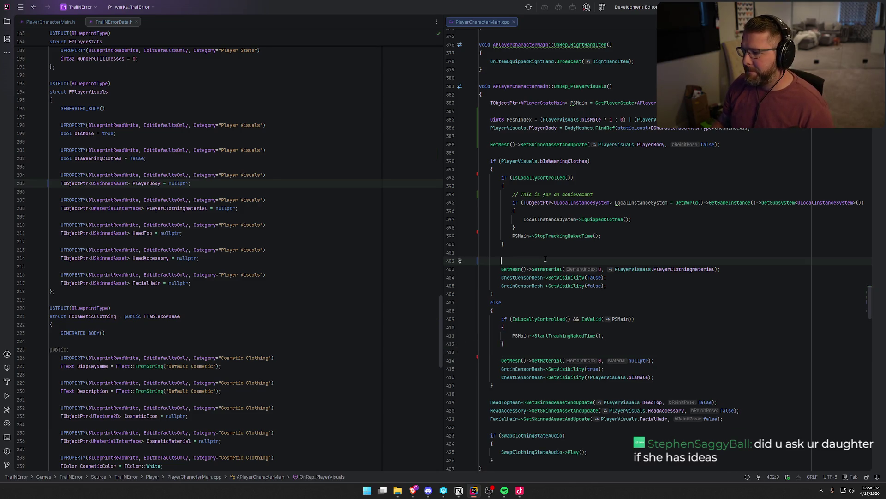
{"action": "key", "text": "BackSpace"}
{"action": "left_click", "coordinate": [649, 278]}
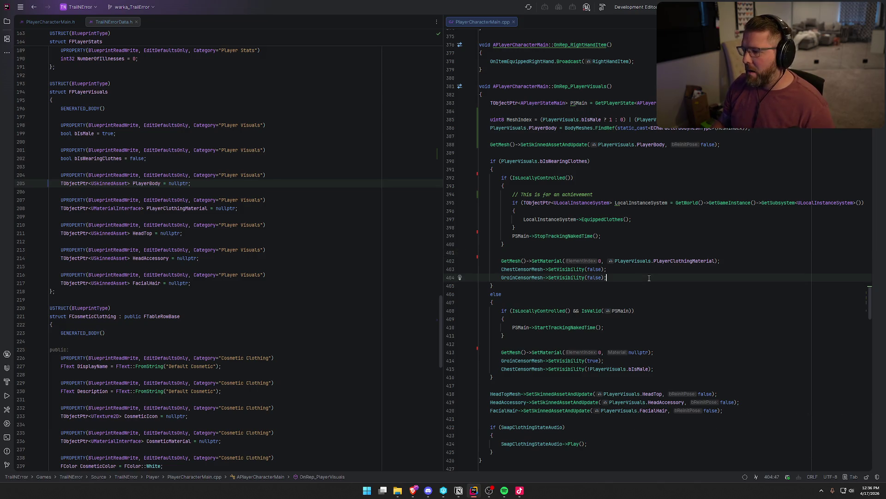
{"action": "scroll", "coordinate": [705, 286], "scroll_direction": "down", "scroll_amount": 2}
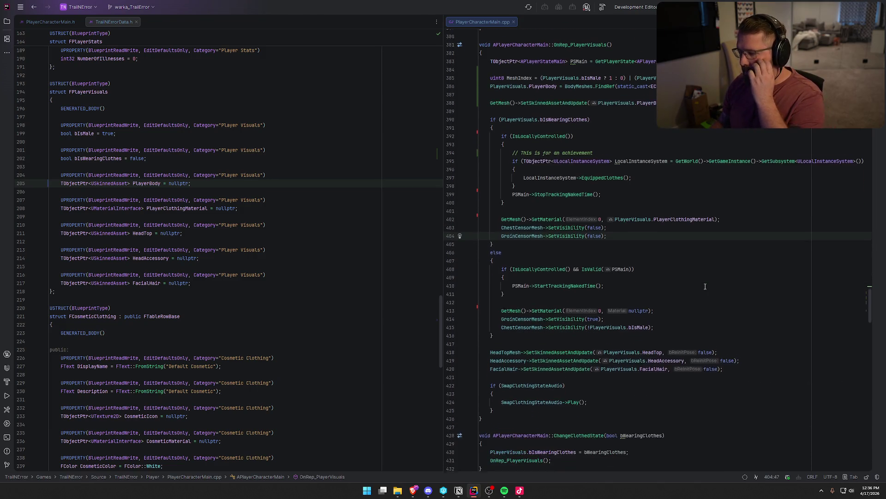
{"action": "scroll", "coordinate": [706, 286], "scroll_direction": "down", "scroll_amount": 1}
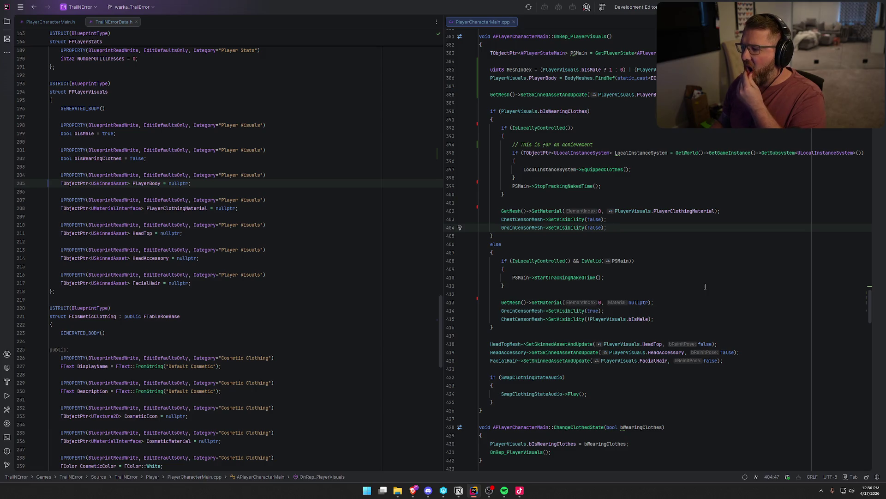
{"action": "scroll", "coordinate": [705, 286], "scroll_direction": "up", "scroll_amount": 2}
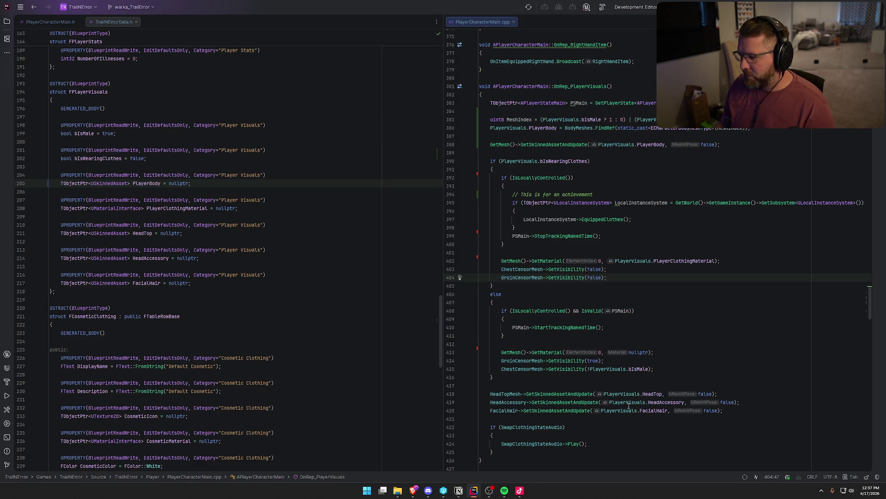
{"action": "scroll", "coordinate": [569, 344], "scroll_direction": "down", "scroll_amount": 1}
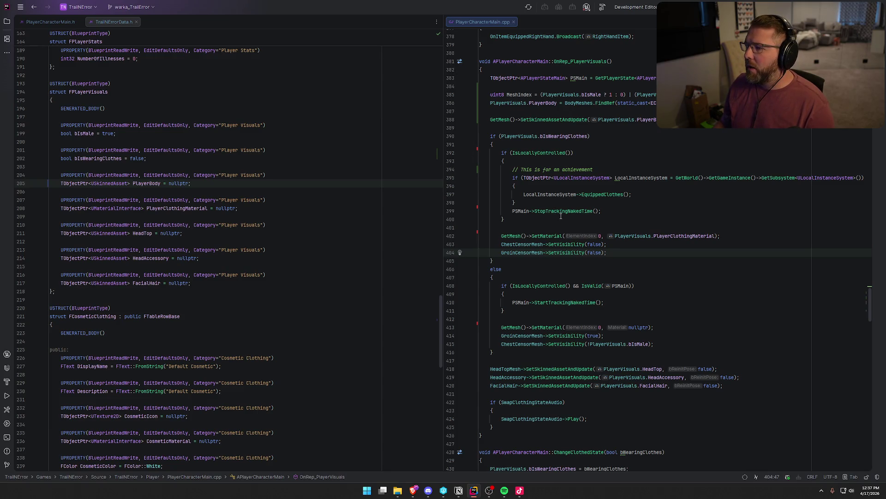
{"action": "scroll", "coordinate": [140, 133], "scroll_direction": "down", "scroll_amount": 3}
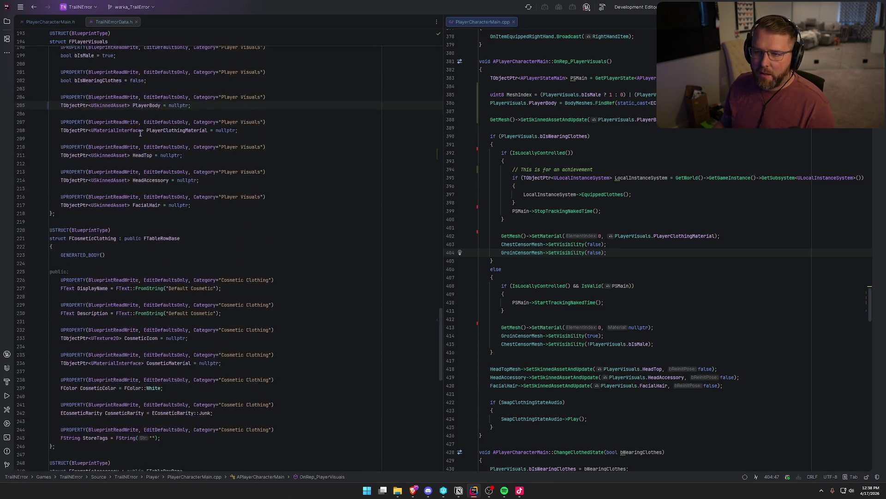
In PlayerCharacterMain.h, insert blank lines after the Client_DiseaseChanged declaration
{"action": "left_click", "coordinate": [37, 21]}
{"action": "scroll", "coordinate": [223, 328], "scroll_direction": "down", "scroll_amount": 5}
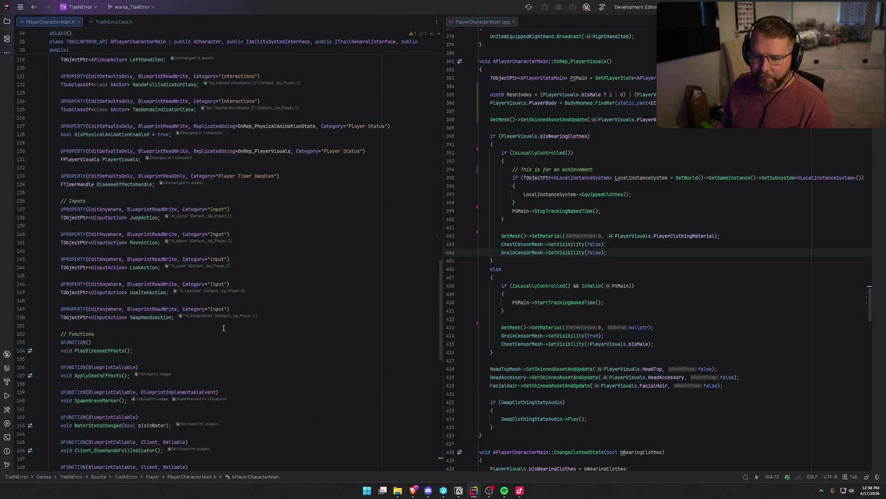
{"action": "scroll", "coordinate": [223, 328], "scroll_direction": "down", "scroll_amount": 8}
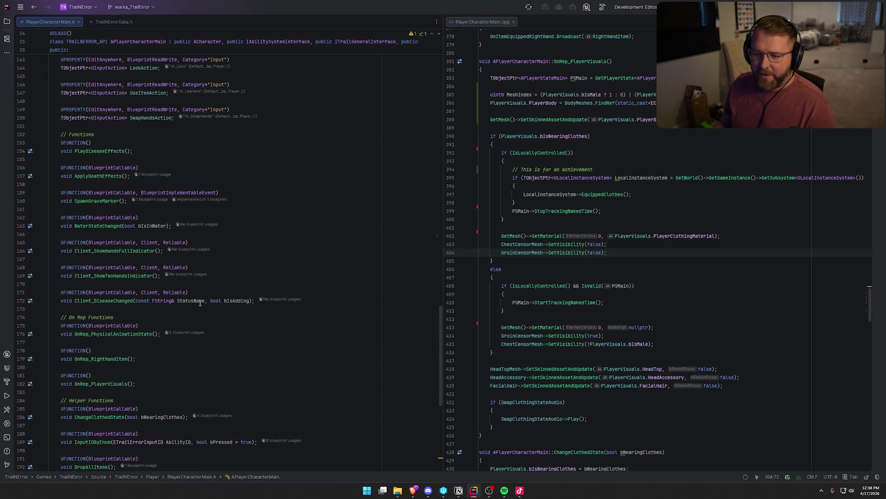
{"action": "left_click", "coordinate": [255, 301]}
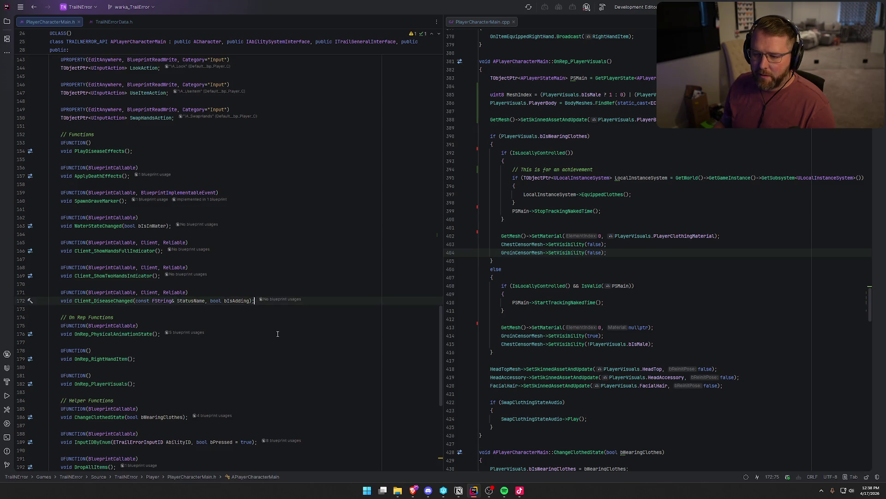
{"action": "scroll", "coordinate": [277, 333], "scroll_direction": "down", "scroll_amount": 4}
{"action": "key", "text": "Return"}
{"action": "key", "text": "Return"}
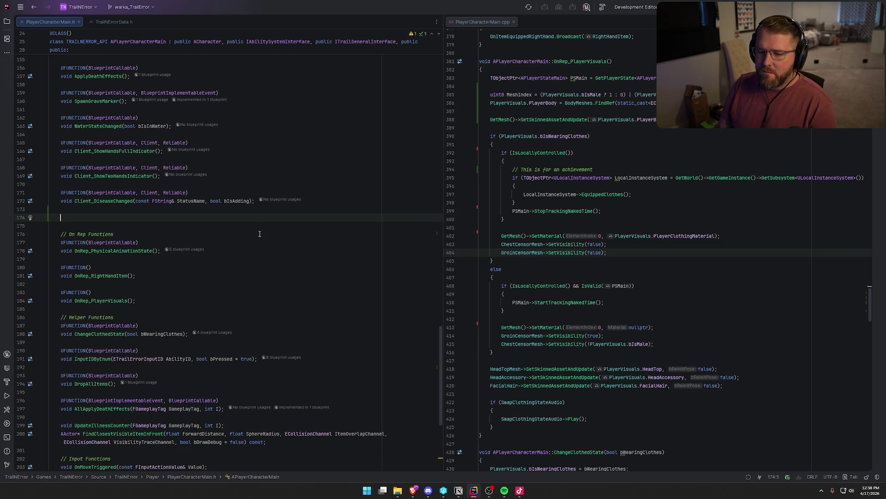
Declare UFUNCTION(BlueprintCallable, Server, Reliable) void Server_SetIsMale(bool bIsMale);
{"action": "type", "text": "U"}
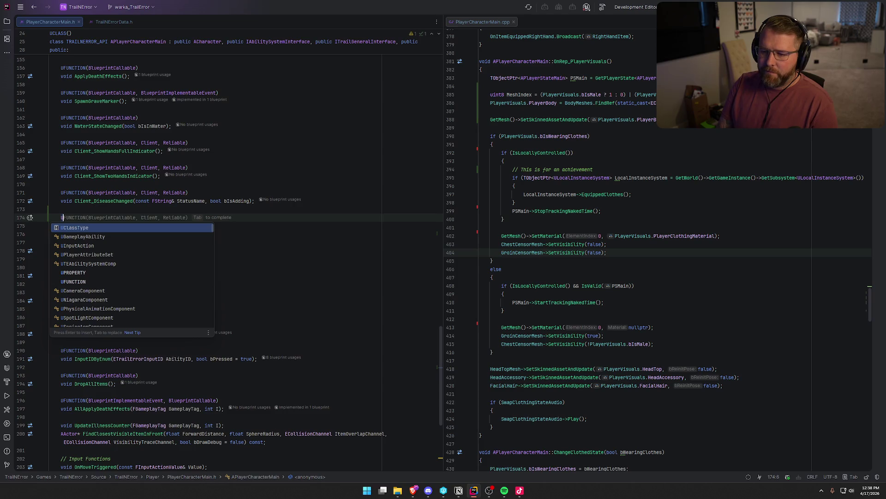
{"action": "type", "text": "FUNCTION(BlueprintCallable"}
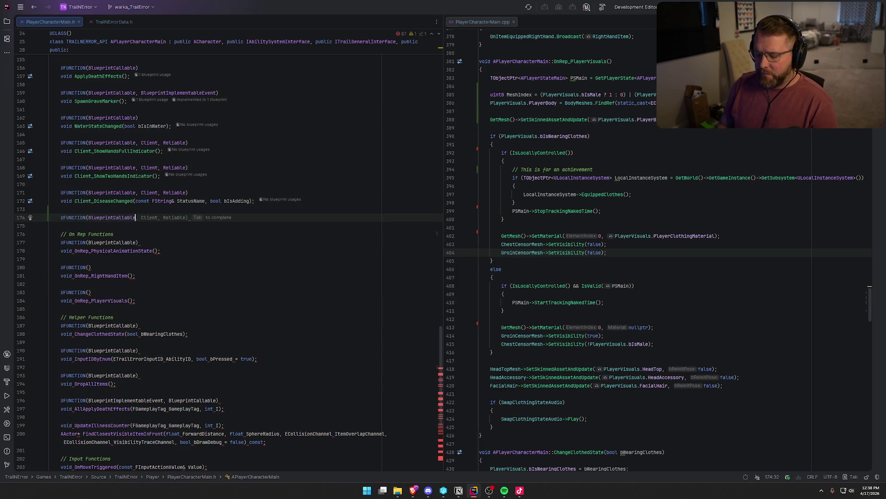
{"action": "type", "text": ", Server, Reliable)"}
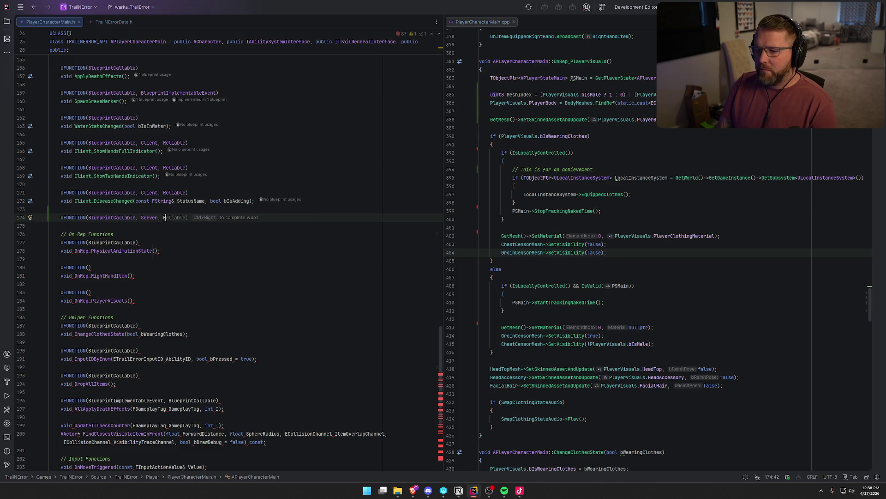
{"action": "key", "text": "Return"}
{"action": "type", "text": "void "}
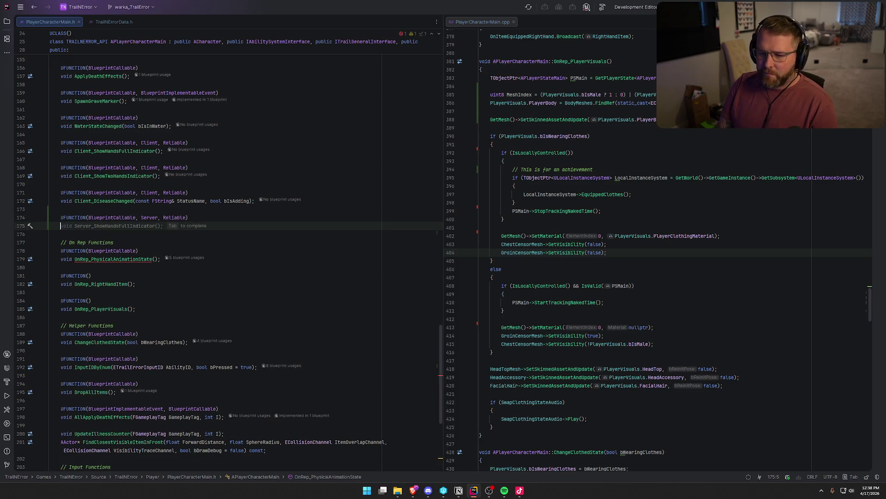
{"action": "type", "text": "Server_"}
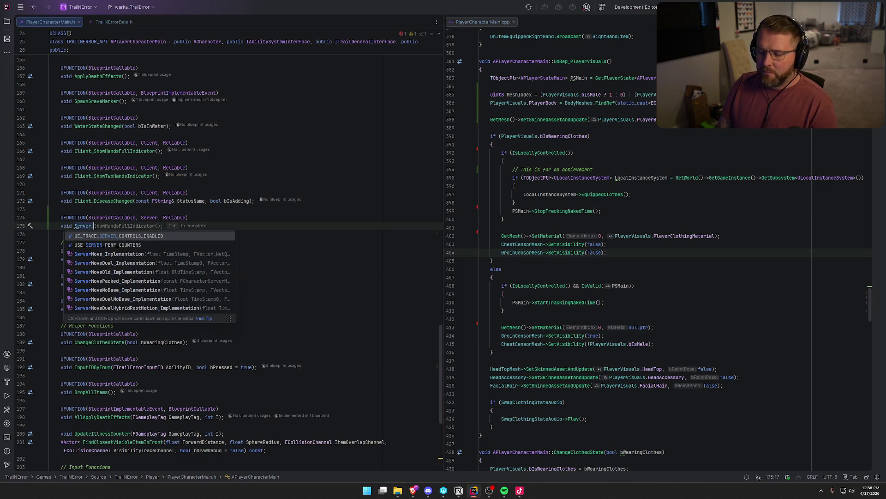
{"action": "type", "text": "Sho"}
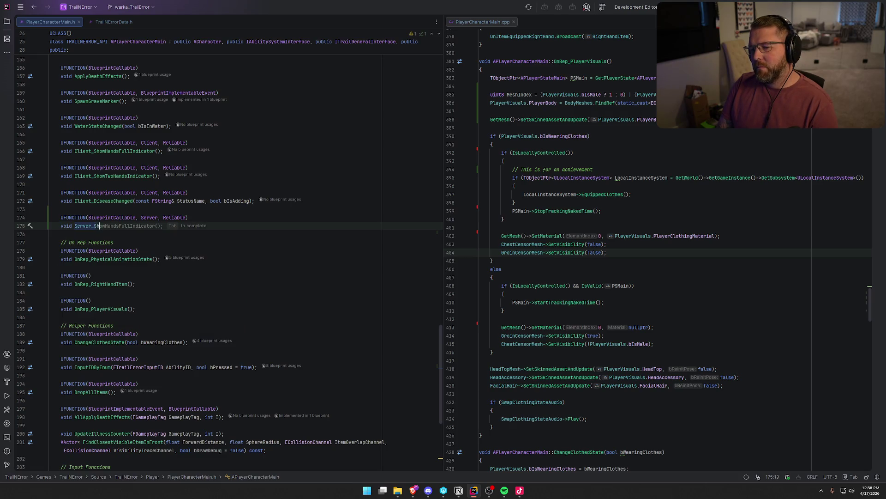
{"action": "key", "text": "BackSpace"}
{"action": "key", "text": "BackSpace"}
{"action": "type", "text": "et"}
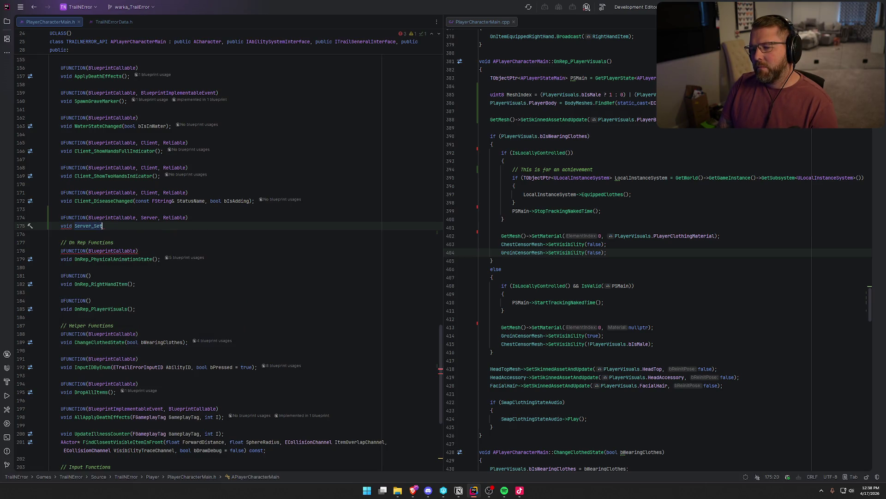
{"action": "type", "text": "E"}
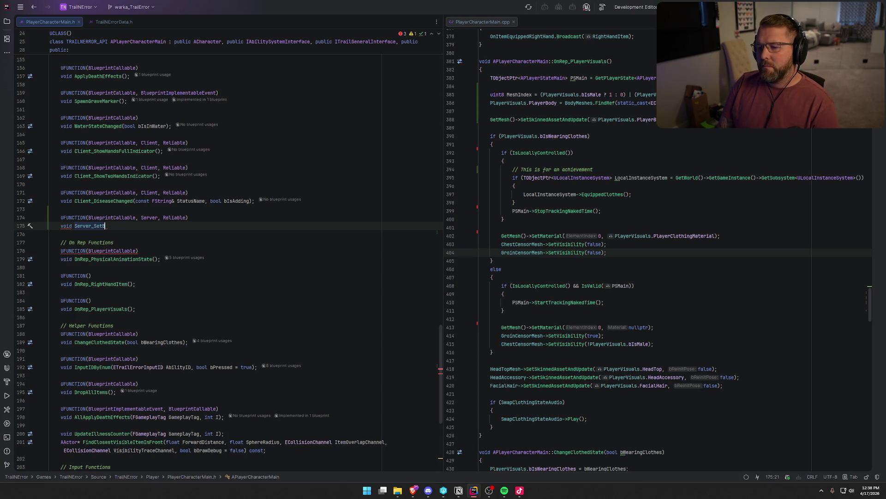
{"action": "key", "text": "BackSpace"}
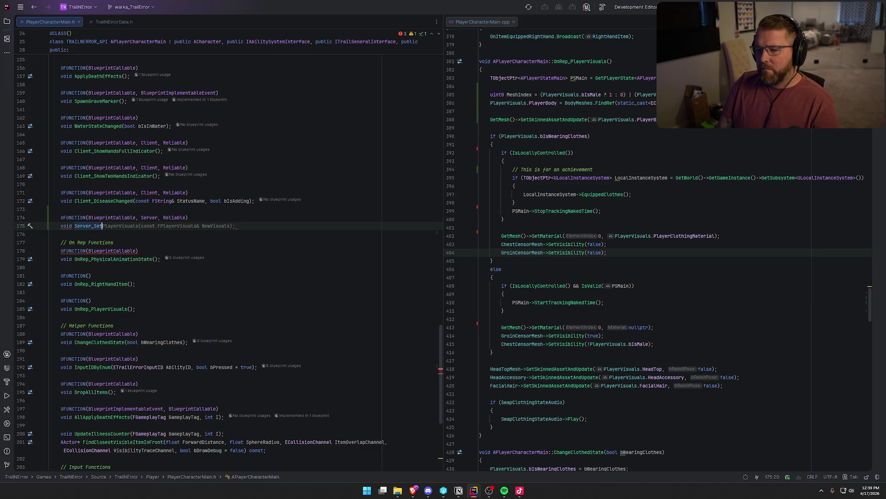
{"action": "type", "text": "IsMale("}
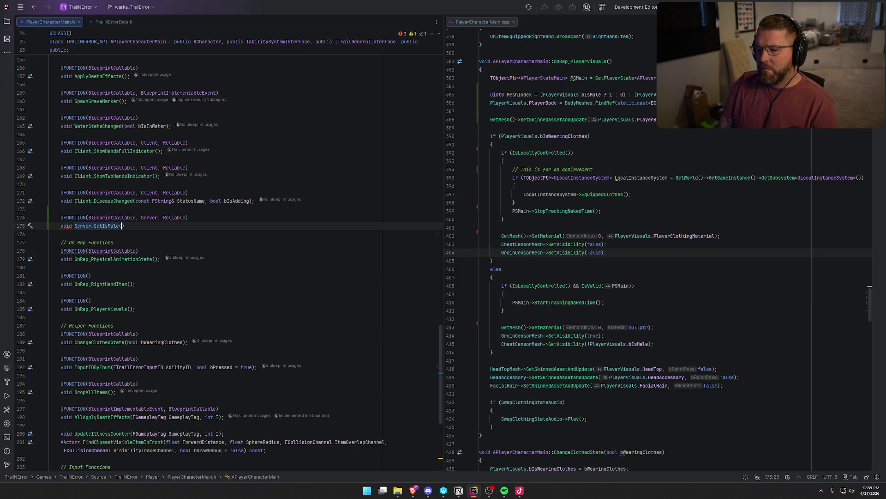
{"action": "type", "text": "bool b"}
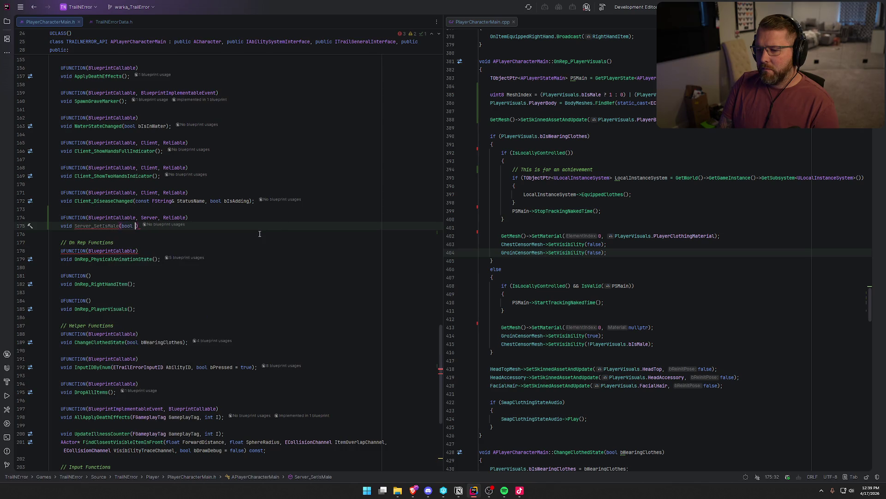
{"action": "type", "text": "IsMale)"}
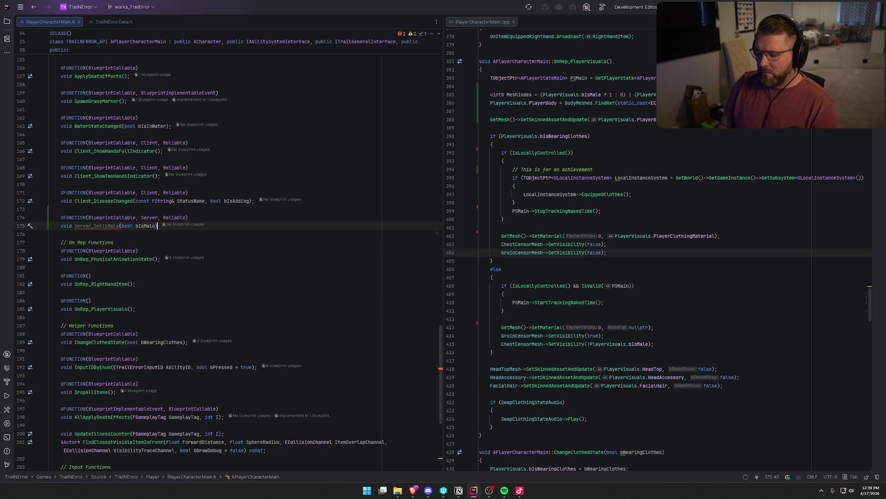
{"action": "type", "text": ";"}
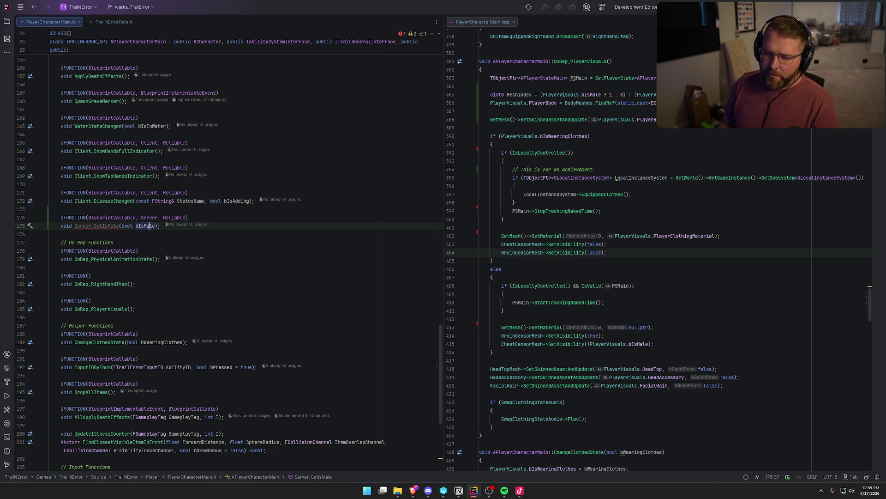
Rename the Server_SetIsMale parameter from bIsMale to bMale
{"action": "left_click", "coordinate": [60, 234]}
{"action": "left_click", "coordinate": [155, 226]}
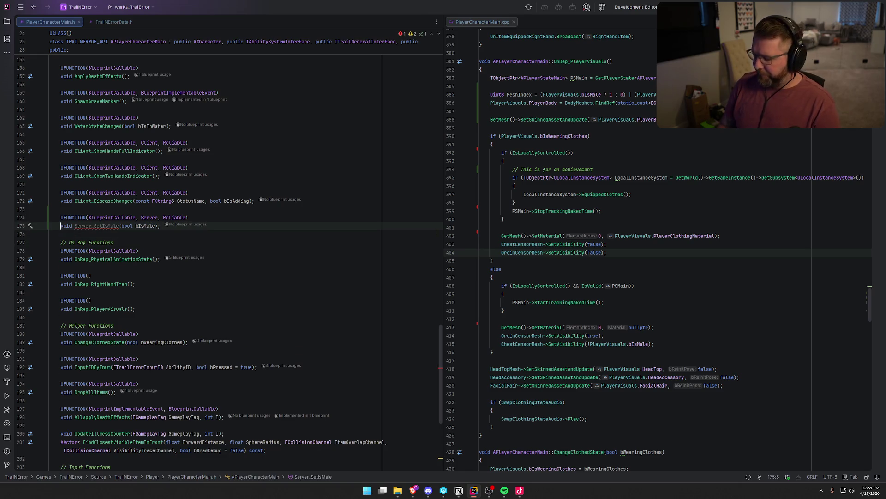
{"action": "key", "text": "BackSpace"}
{"action": "key", "text": "BackSpace"}
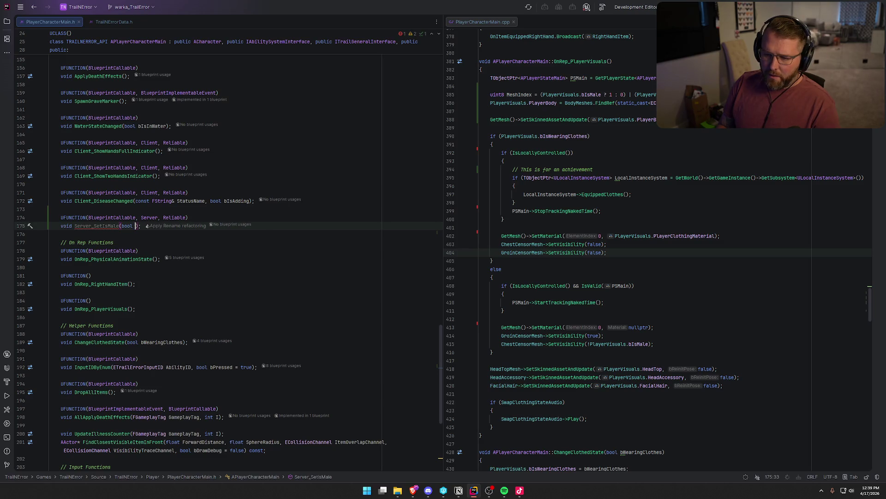
{"action": "type", "text": "le"}
{"action": "left_click", "coordinate": [135, 225]}
{"action": "double_click", "coordinate": [135, 226]}
{"action": "type", "text": "b"}
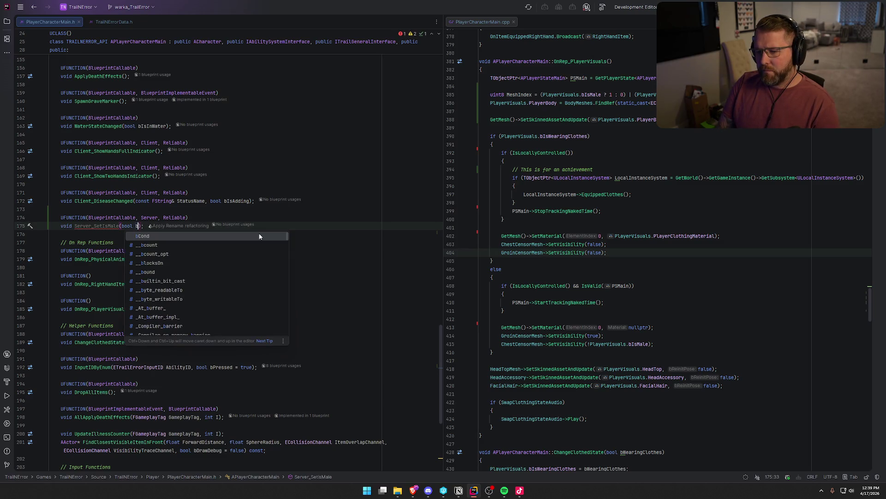
{"action": "type", "text": "Male"}
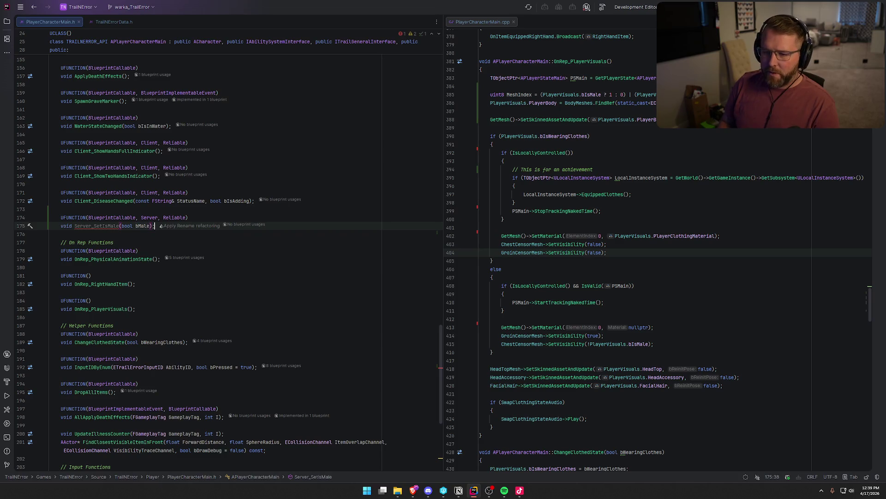
{"action": "key", "text": "End"}
{"action": "key", "text": "alt+Return"}
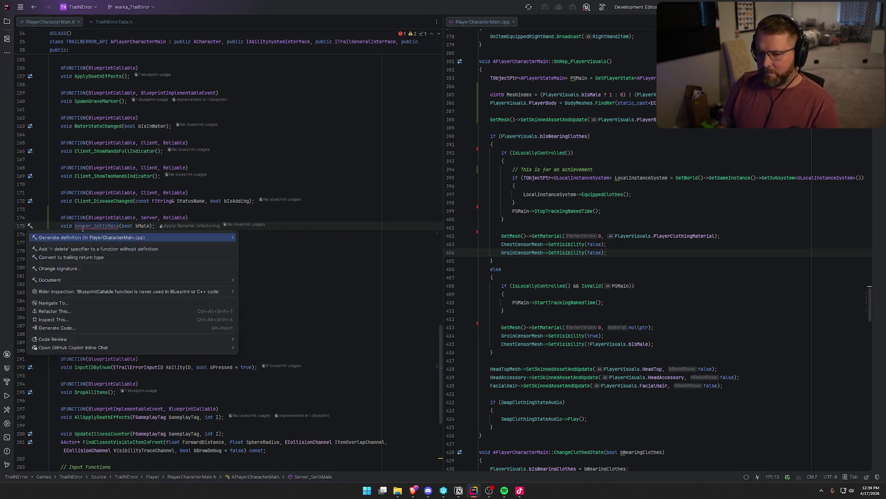
Generate Server_SetIsMale's definition: PlayerVisuals.bIsMale = bMale; then OnRep_PlayerVisuals();
{"action": "key", "text": "Return"}
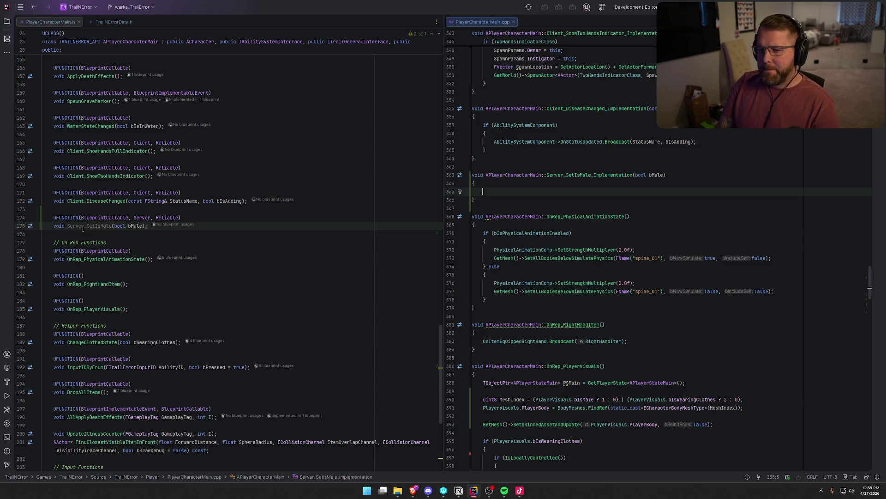
{"action": "type", "text": "PlayerVisuals."}
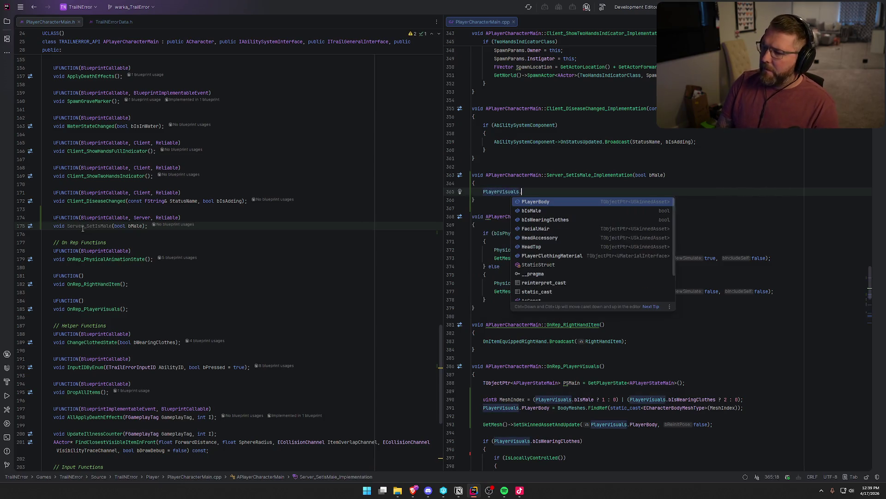
{"action": "key", "text": "Down"}
{"action": "key", "text": "Return"}
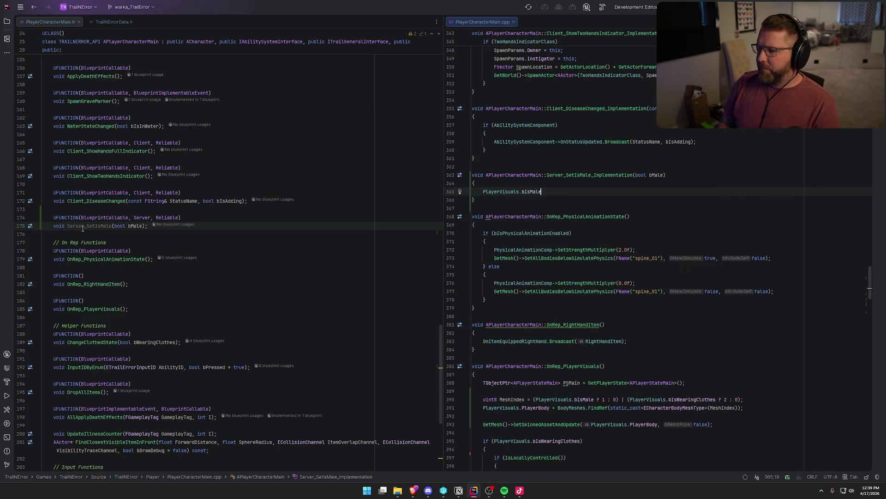
{"action": "key", "text": "Tab"}
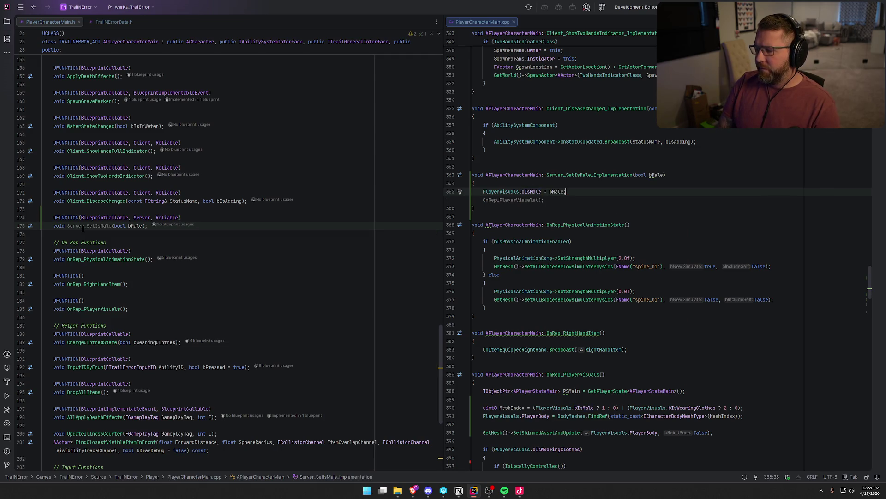
{"action": "key", "text": "Tab"}
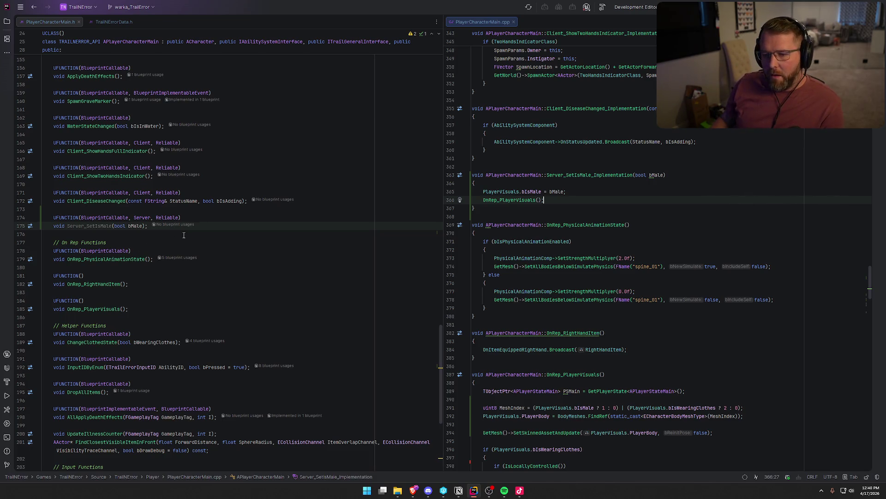
{"action": "left_click", "coordinate": [147, 225]}
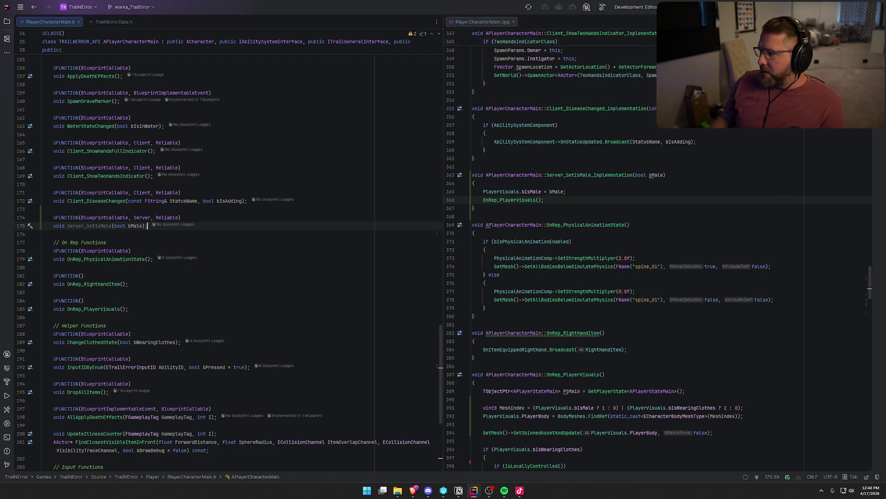
Build the project until 'Build succeeded', close the build log, and switch to Unreal Editor
{"action": "left_click", "coordinate": [602, 7]}
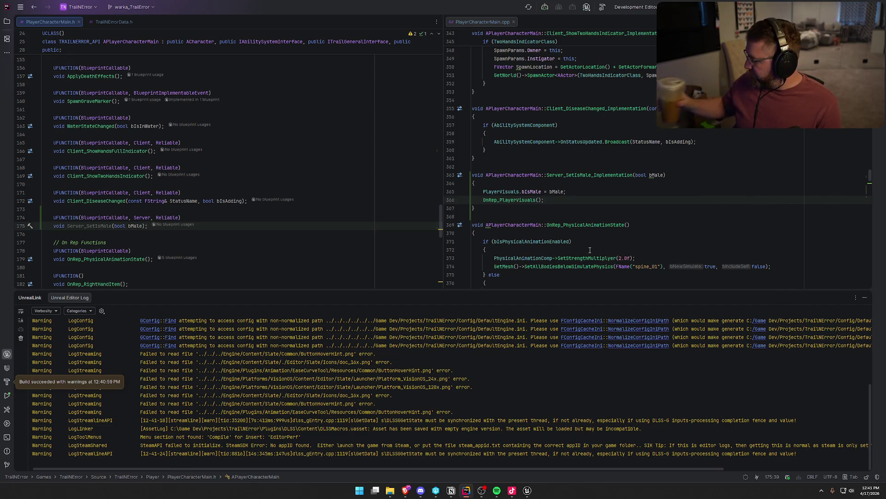
{"action": "left_click", "coordinate": [863, 298]}
{"action": "left_click", "coordinate": [528, 489]}
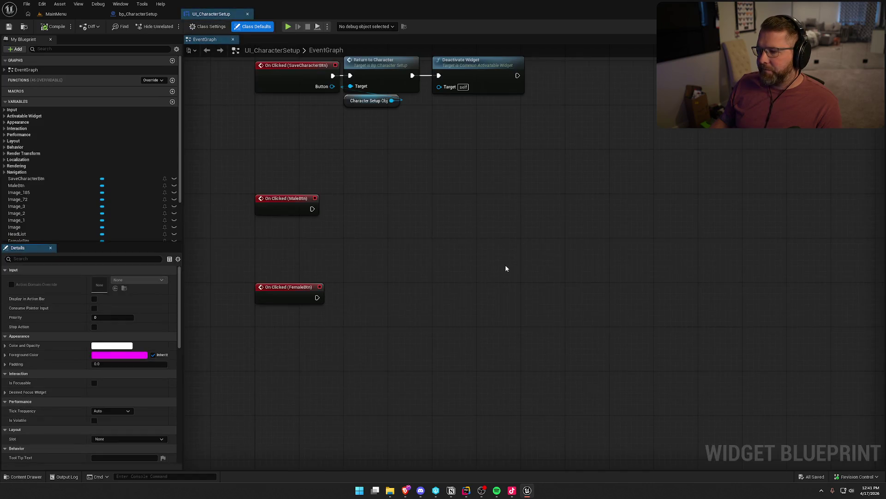
Add a Get Owning Player Pawn node to the UI_CharacterSetup event graph
{"action": "mouse_move", "coordinate": [304, 419]}
{"action": "left_mouse_down"}
{"action": "mouse_move", "coordinate": [314, 311]}
{"action": "mouse_move", "coordinate": [298, 245]}
{"action": "left_mouse_up"}
{"action": "right_click", "coordinate": [298, 237]}
{"action": "type", "text": "get o"}
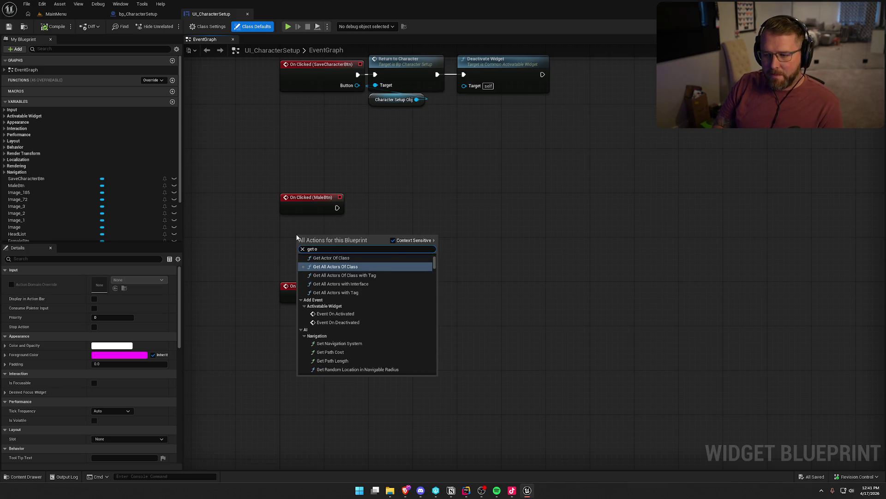
{"action": "type", "text": "wning pa"}
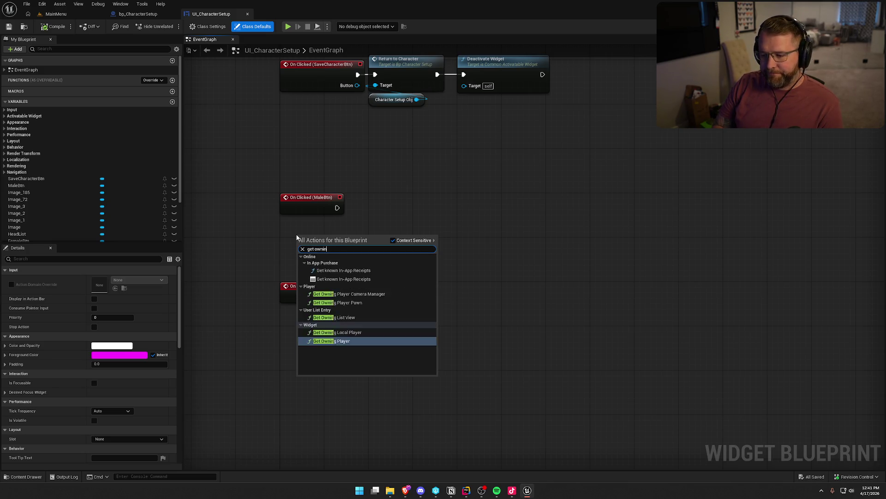
{"action": "key", "text": "Return"}
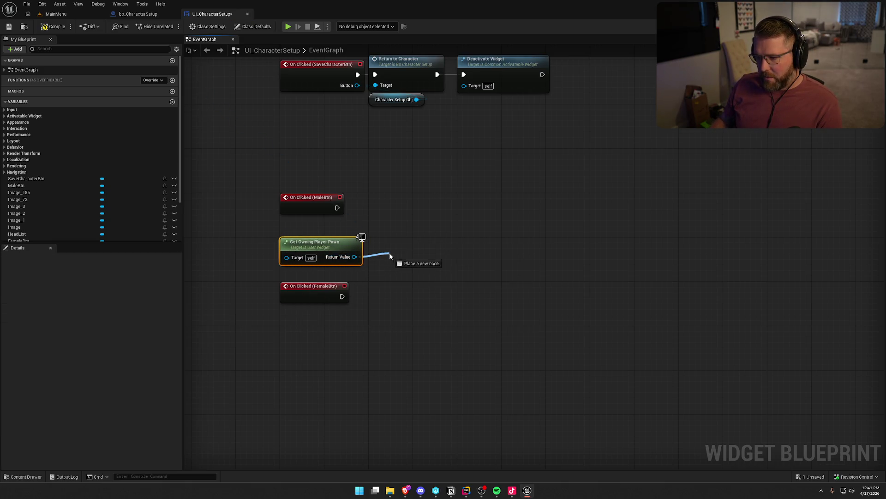
Chain Cast To bp_Player and Server Set Is Male beside the MaleBtn click event
{"action": "left_click_drag", "start_coordinate": [390, 256], "coordinate": [390, 257]}
{"action": "type", "text": "cast to bp"}
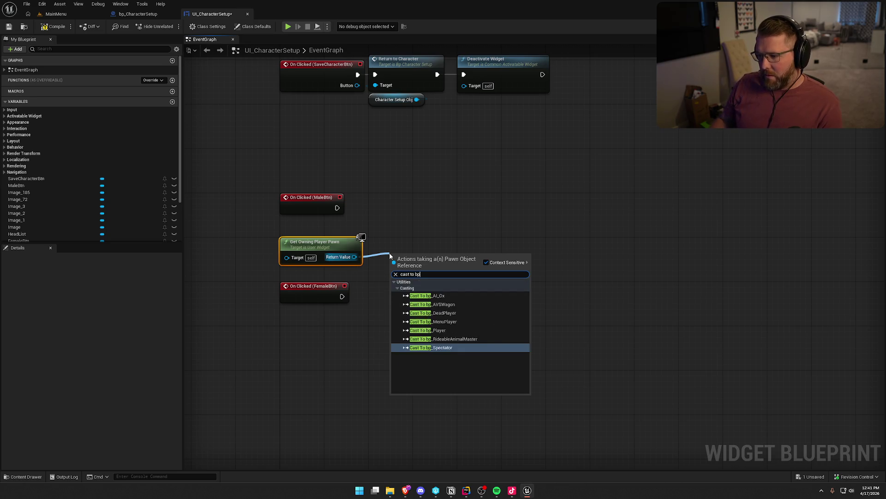
{"action": "left_click", "coordinate": [432, 328]}
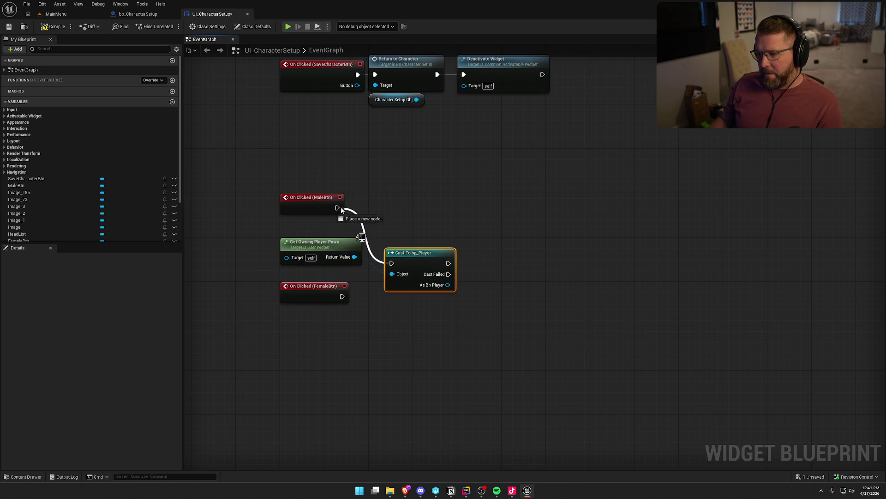
{"action": "left_click_drag", "start_coordinate": [407, 258], "coordinate": [391, 203]}
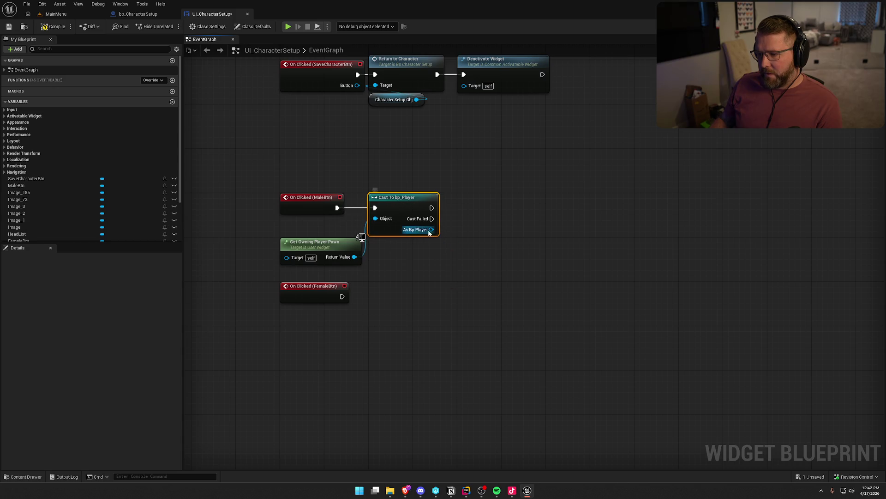
{"action": "left_click_drag", "start_coordinate": [431, 229], "coordinate": [476, 235]}
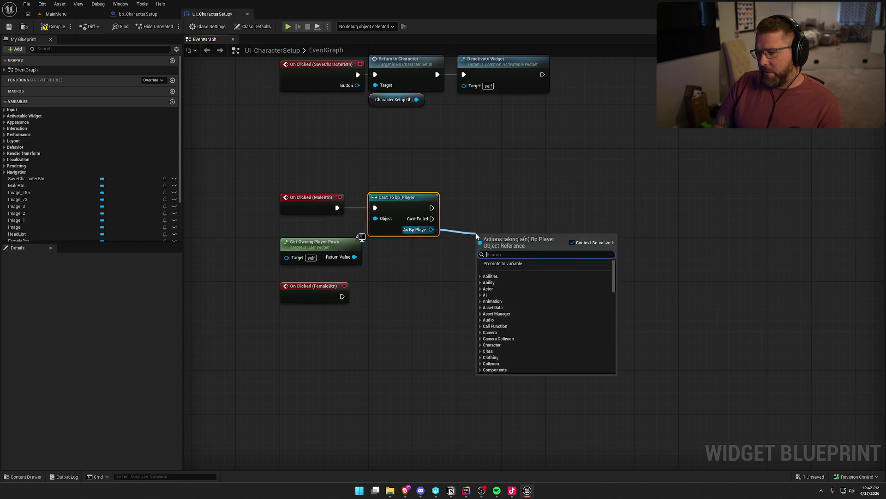
{"action": "type", "text": "set is male"}
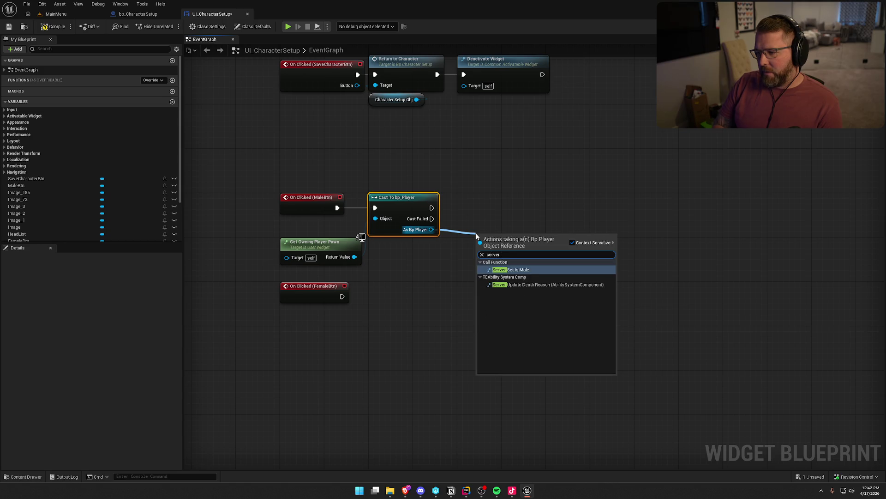
{"action": "key", "text": "Return"}
{"action": "left_click_drag", "start_coordinate": [520, 251], "coordinate": [504, 199]}
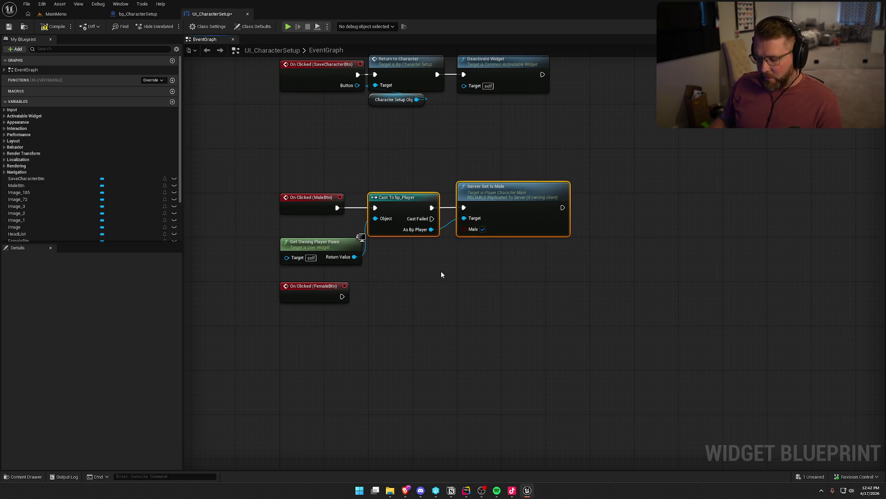
Duplicate the cast and Server Set Is Male nodes for FemaleBtn, fed by the owning pawn
{"action": "key", "text": "ctrl+c"}
{"action": "key", "text": "ctrl+v"}
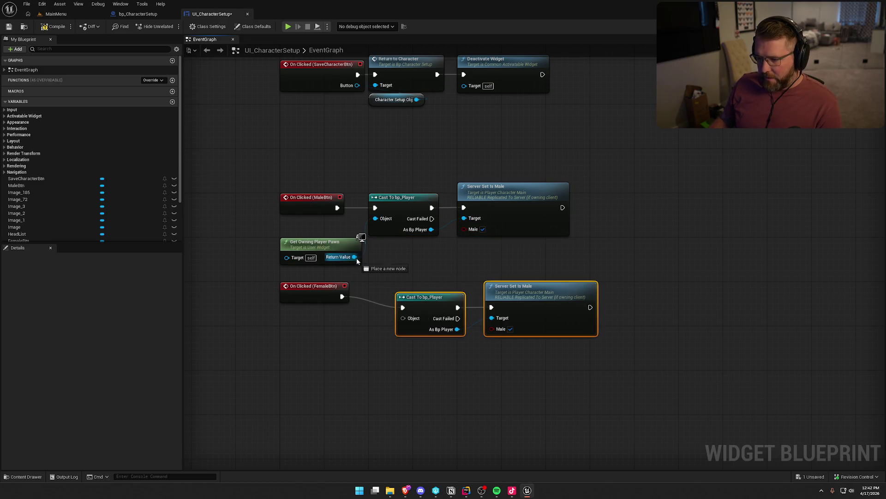
{"action": "left_click_drag", "start_coordinate": [405, 318], "coordinate": [405, 318]}
{"action": "key", "text": "q"}
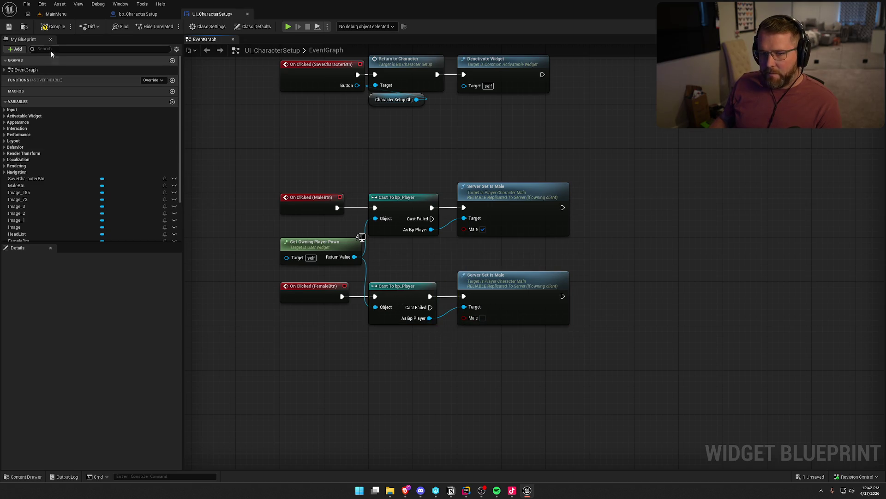
Reposition the MaleBtn and FemaleBtn node groups neatly in the graph
{"action": "left_click_drag", "start_coordinate": [273, 150], "coordinate": [292, 396]}
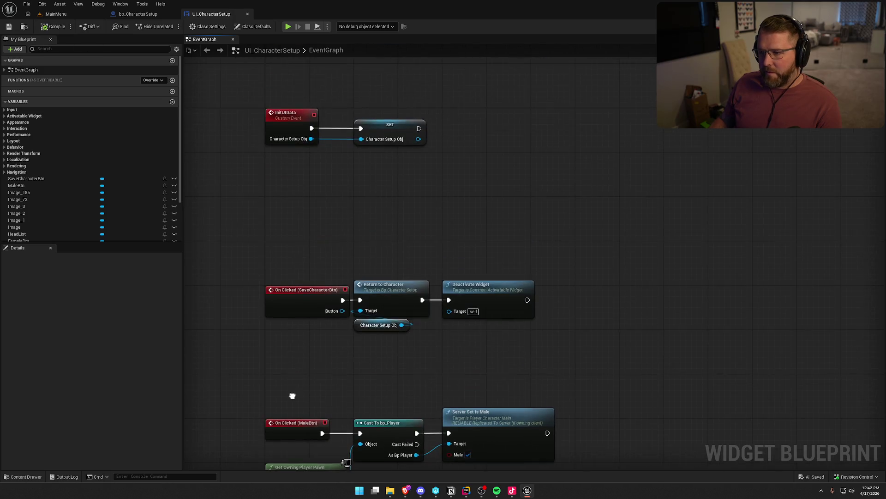
{"action": "scroll", "coordinate": [292, 394], "scroll_direction": "down", "scroll_amount": 3}
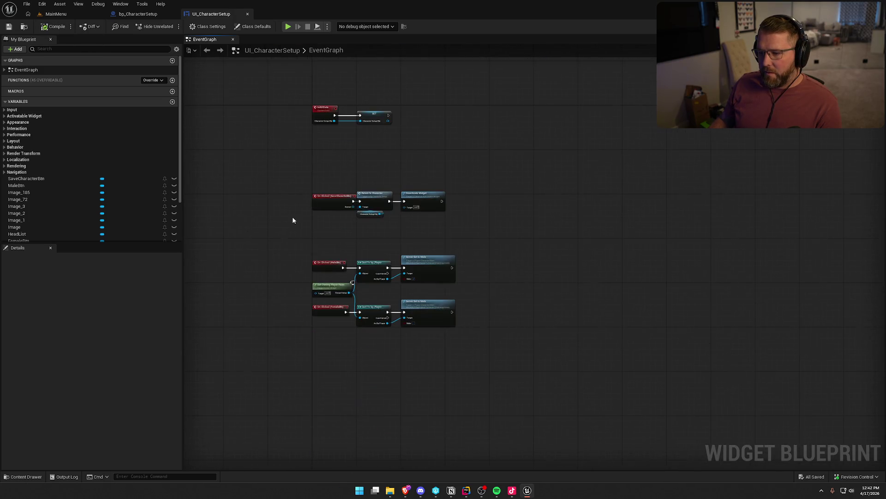
{"action": "scroll", "coordinate": [411, 332], "scroll_direction": "up", "scroll_amount": 3}
{"action": "mouse_move", "coordinate": [306, 258]}
{"action": "left_mouse_down"}
{"action": "mouse_move", "coordinate": [311, 147]}
{"action": "mouse_move", "coordinate": [303, 135]}
{"action": "mouse_move", "coordinate": [306, 169]}
{"action": "left_mouse_up"}
{"action": "left_click", "coordinate": [281, 229]}
{"action": "left_click_drag", "start_coordinate": [281, 229], "coordinate": [587, 475]}
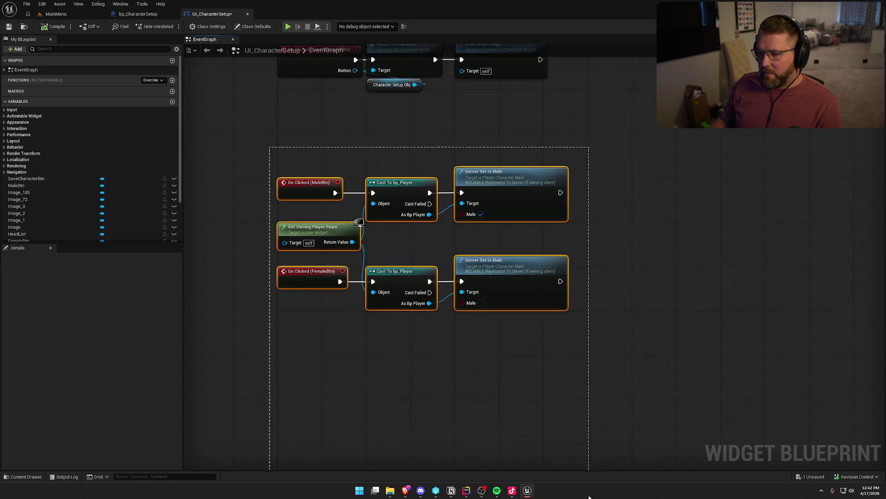
{"action": "left_click_drag", "start_coordinate": [295, 245], "coordinate": [289, 207]}
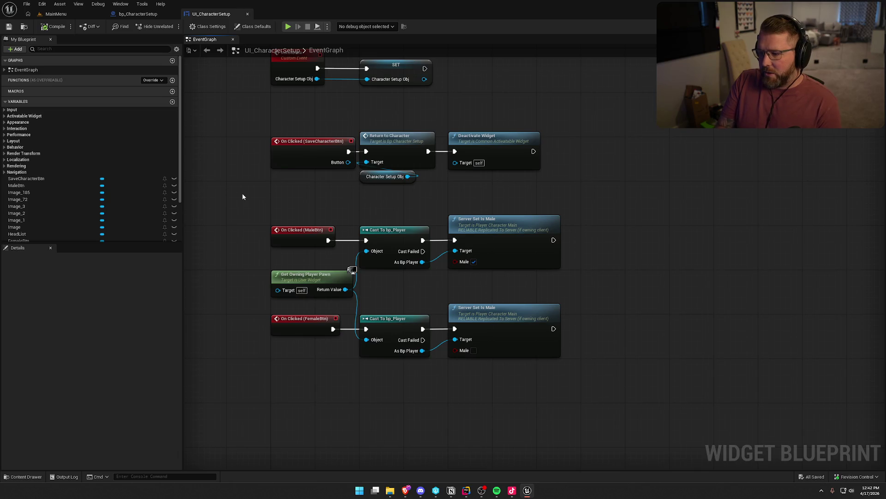
{"action": "left_click", "coordinate": [138, 14]}
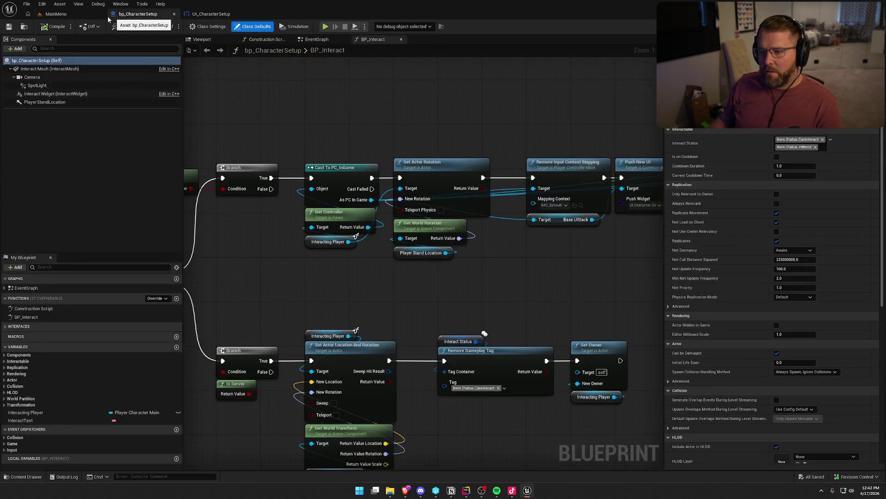
Load the GameWorld level and run a brief Play-in-Editor test
{"action": "left_click", "coordinate": [56, 14]}
{"action": "left_click", "coordinate": [23, 476]}
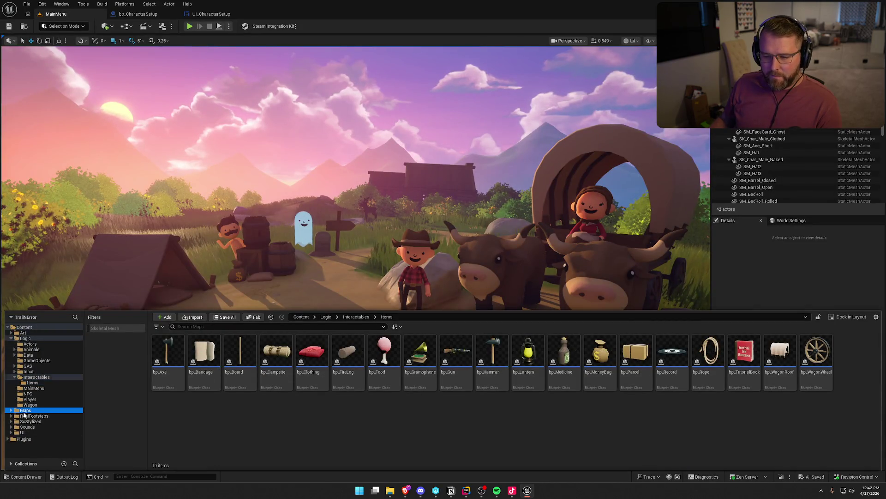
{"action": "double_click", "coordinate": [239, 354]}
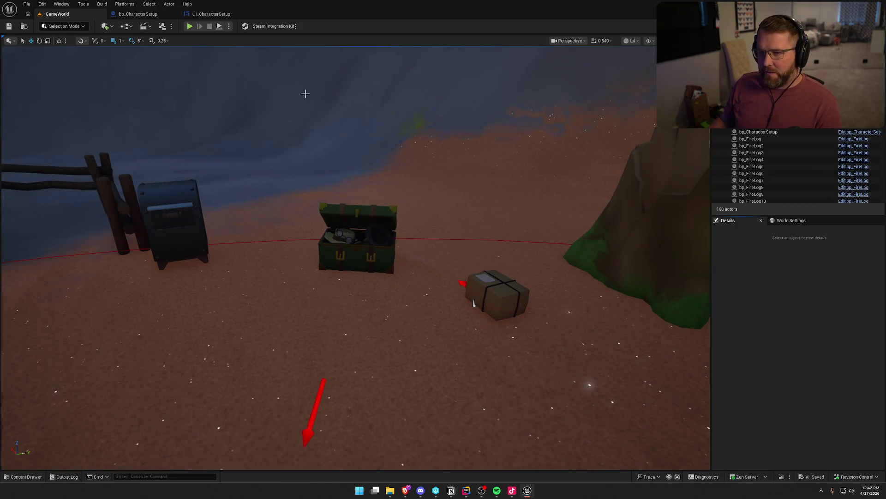
{"action": "key", "text": "alt+p"}
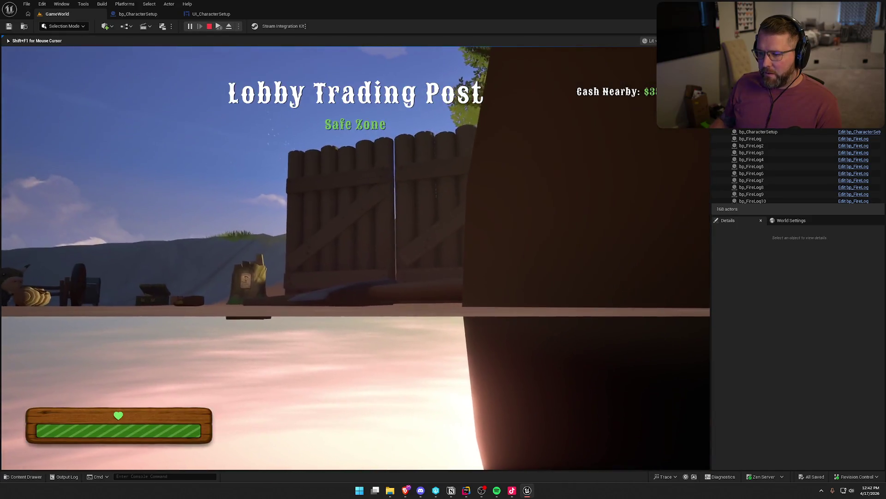
{"action": "key", "text": "Escape"}
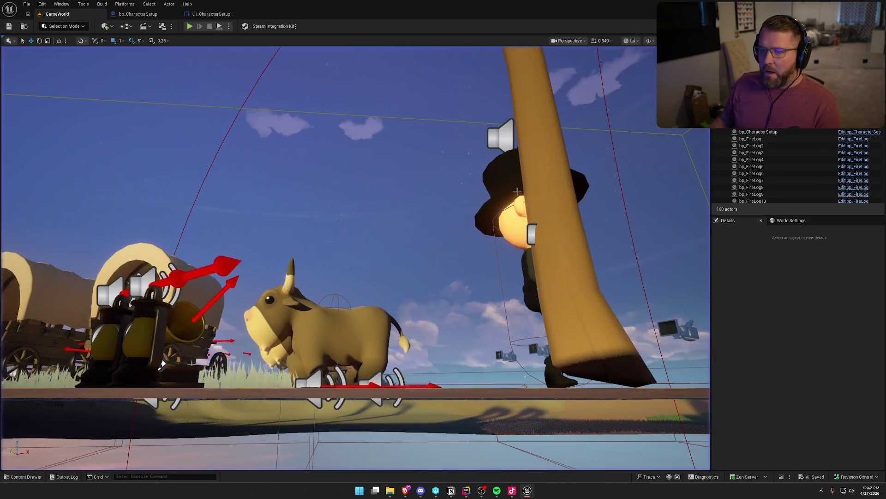
Browse the Content Drawer to the Logic/Player folder to reach bp_Player
{"action": "key", "text": "ctrl+space"}
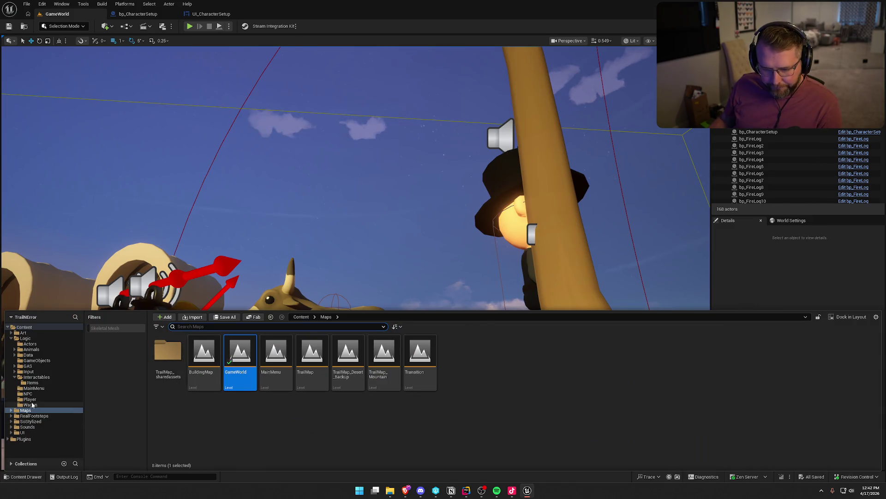
{"action": "left_click", "coordinate": [30, 400]}
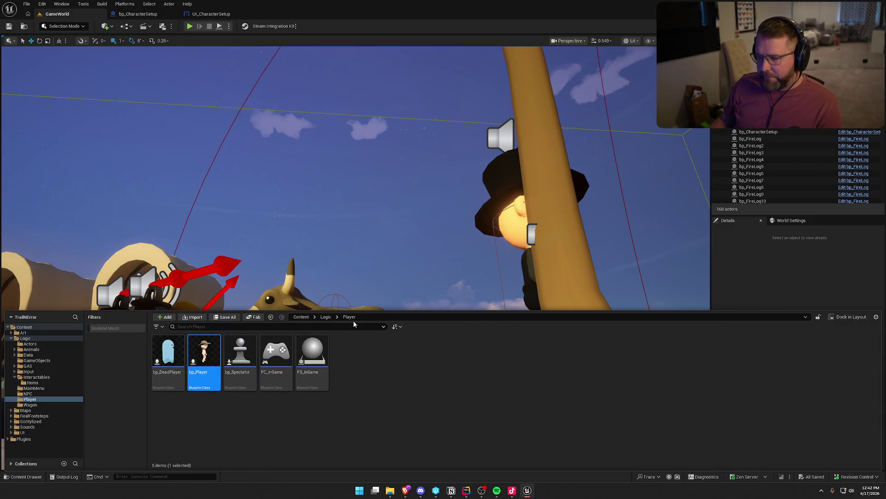
{"action": "scroll", "coordinate": [45, 398], "scroll_direction": "down", "scroll_amount": 3}
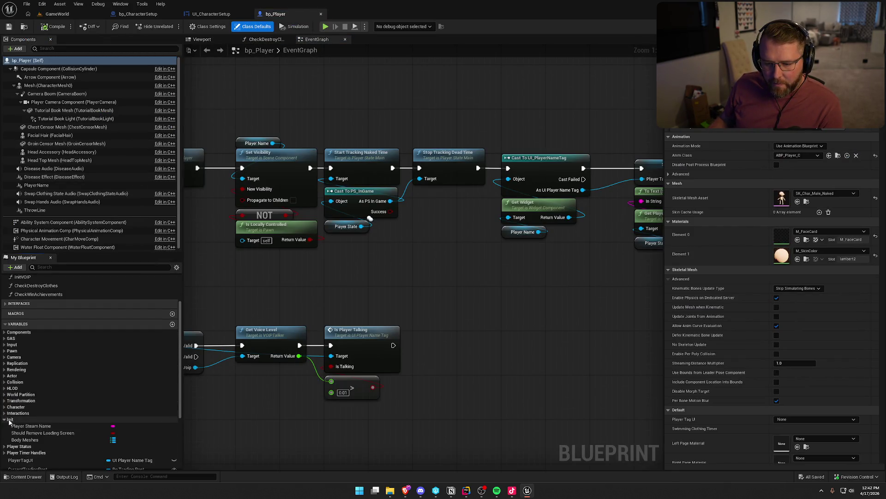
Add a Body Meshes entry and assign SK_Char_Female_Naked and SK_Char_Male_Naked to the unclothed slots
{"action": "scroll", "coordinate": [51, 424], "scroll_direction": "down", "scroll_amount": 2}
{"action": "left_click", "coordinate": [46, 395]}
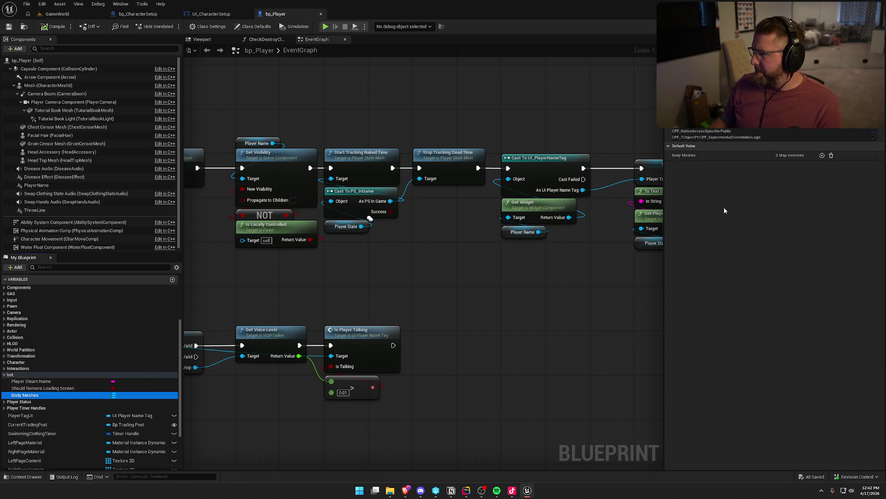
{"action": "left_click", "coordinate": [822, 156]}
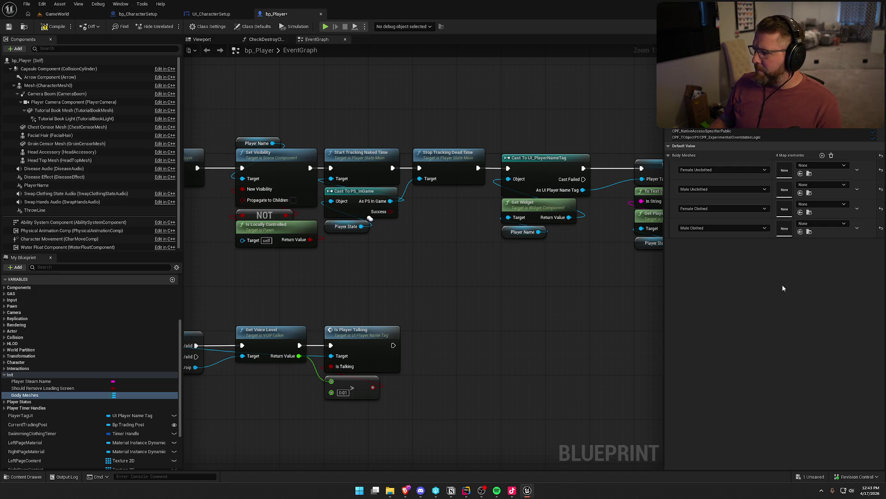
{"action": "left_click", "coordinate": [824, 166]}
{"action": "type", "text": "femal"}
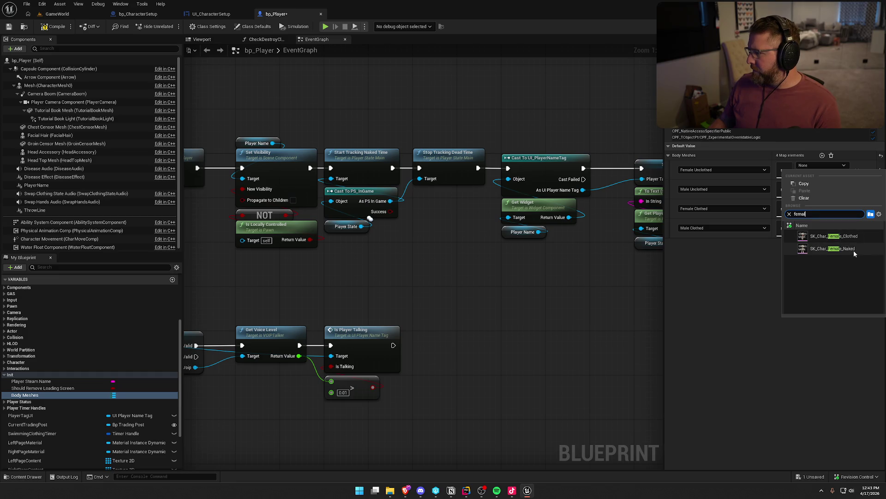
{"action": "left_click", "coordinate": [854, 249]}
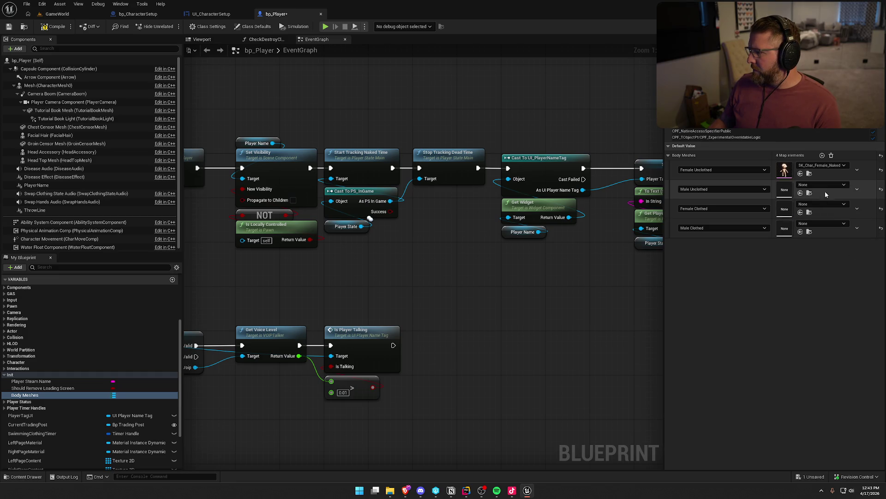
{"action": "left_click", "coordinate": [826, 187]}
{"action": "type", "text": "naked"}
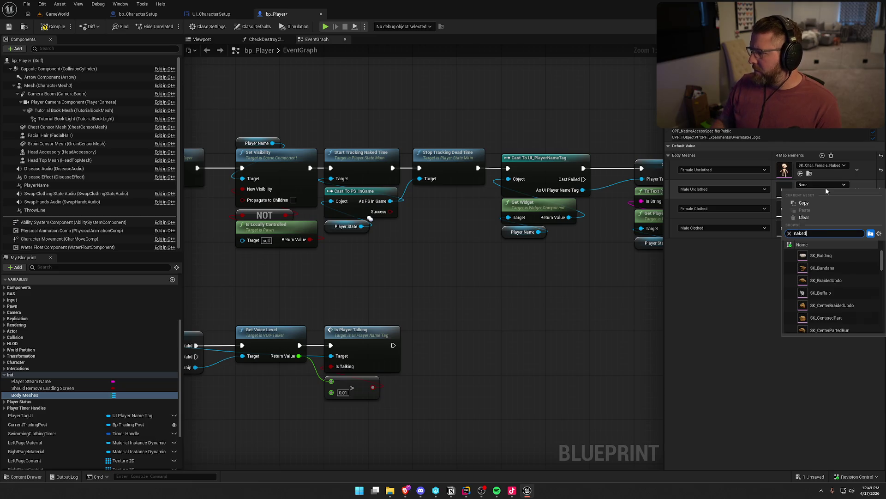
{"action": "left_click", "coordinate": [824, 268]}
Assign SK_Char_Female_Clothed and SK_Char_Male_Clothed, check out bp_Player, and return to GameWorld
{"action": "left_click", "coordinate": [813, 204]}
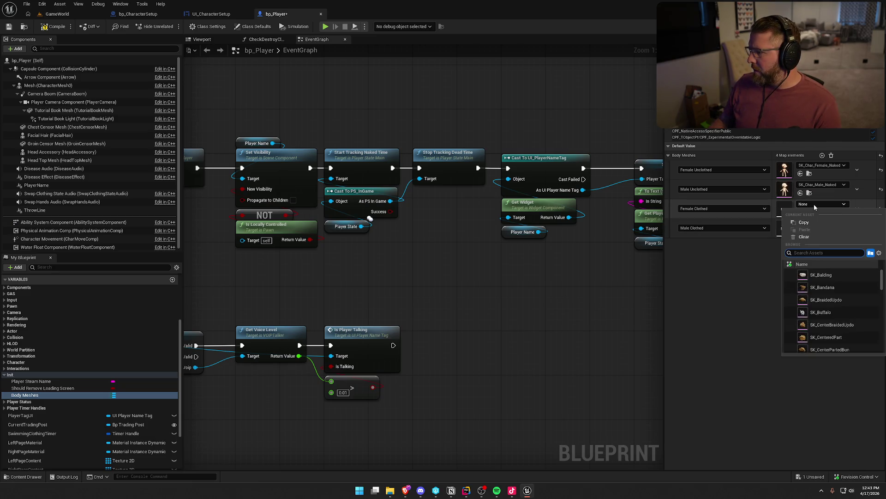
{"action": "type", "text": "femal"}
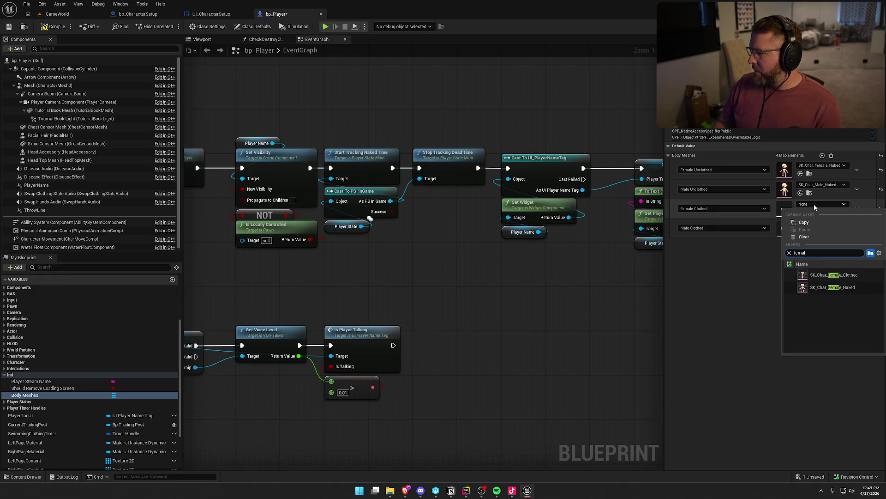
{"action": "left_click", "coordinate": [831, 275]}
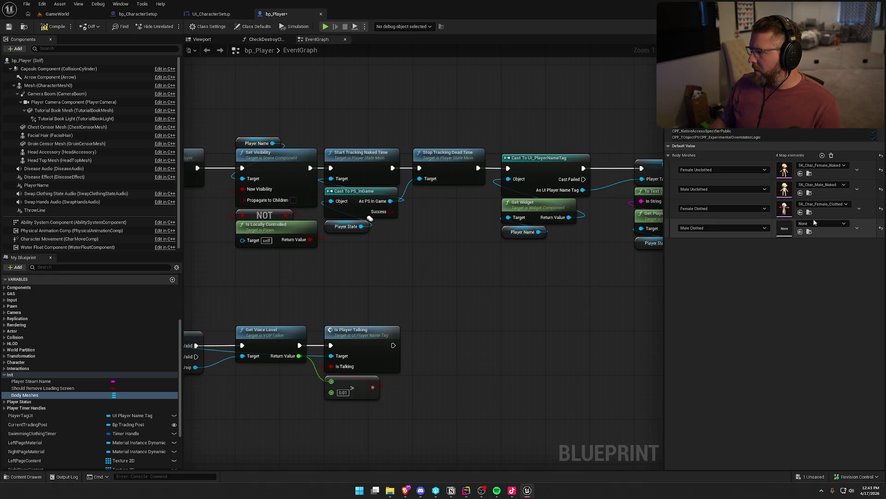
{"action": "left_click", "coordinate": [815, 223]}
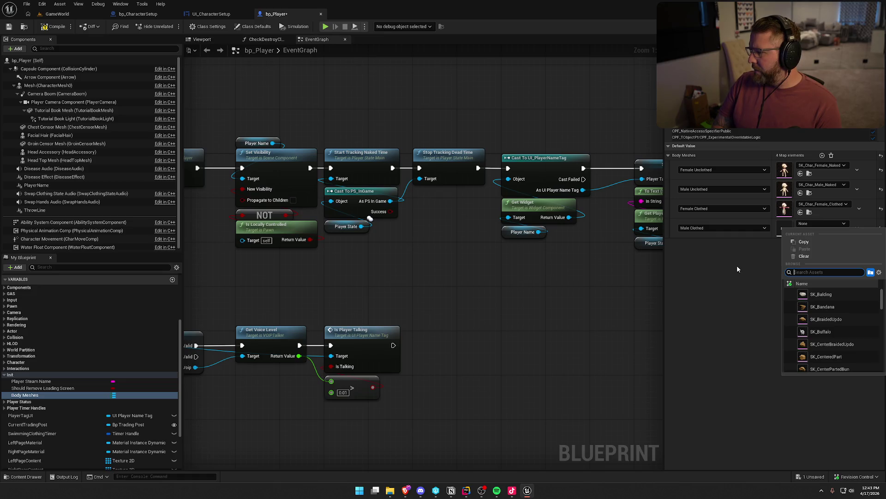
{"action": "type", "text": "male_c"}
{"action": "key", "text": "Return"}
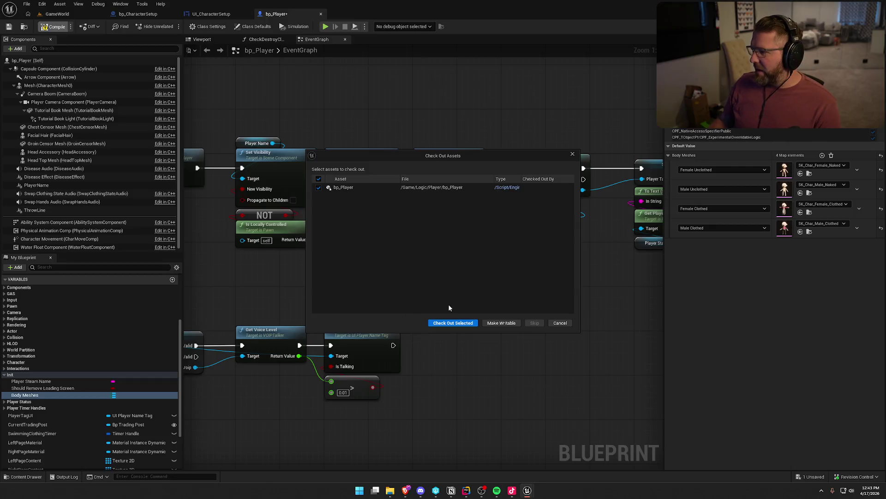
{"action": "left_click", "coordinate": [442, 325]}
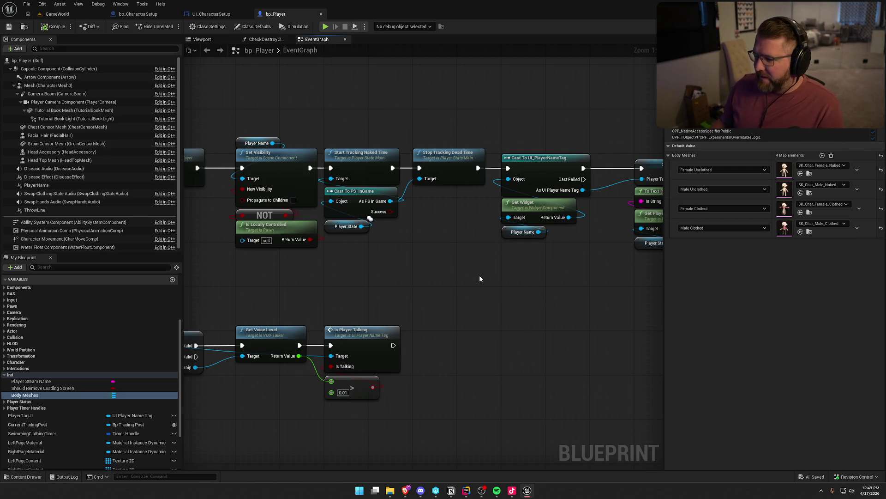
{"action": "left_click", "coordinate": [59, 16]}
Play the level and run to the character customization screen
{"action": "key", "text": "alt+p"}
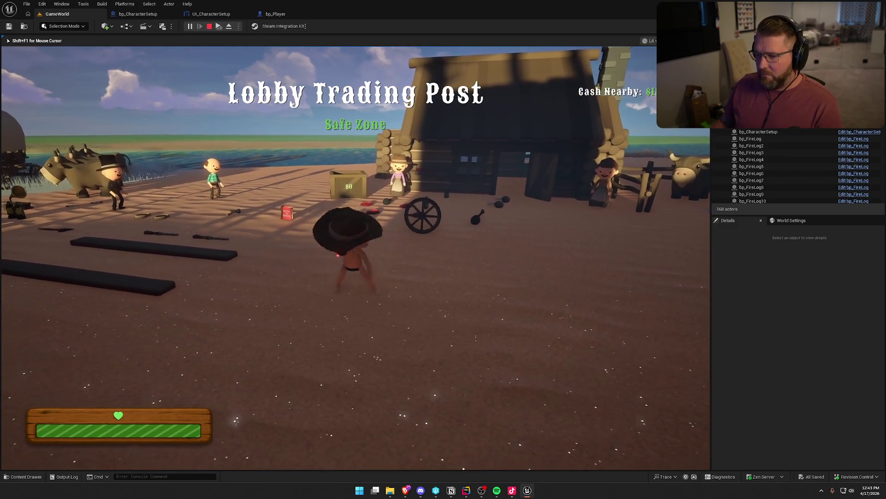
{"action": "key", "text": "shift+w"}
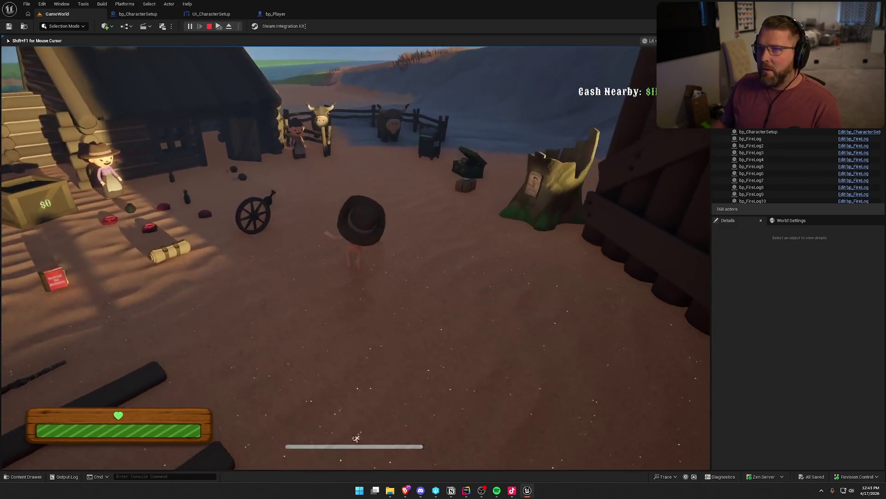
{"action": "key", "text": "e"}
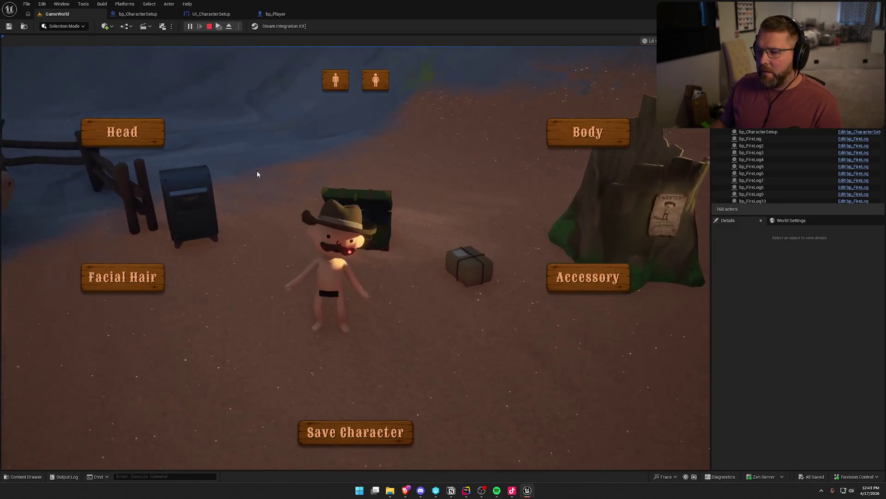
Toggle between female and male bodies several times, then save the character and sprint off
{"action": "left_click", "coordinate": [383, 85]}
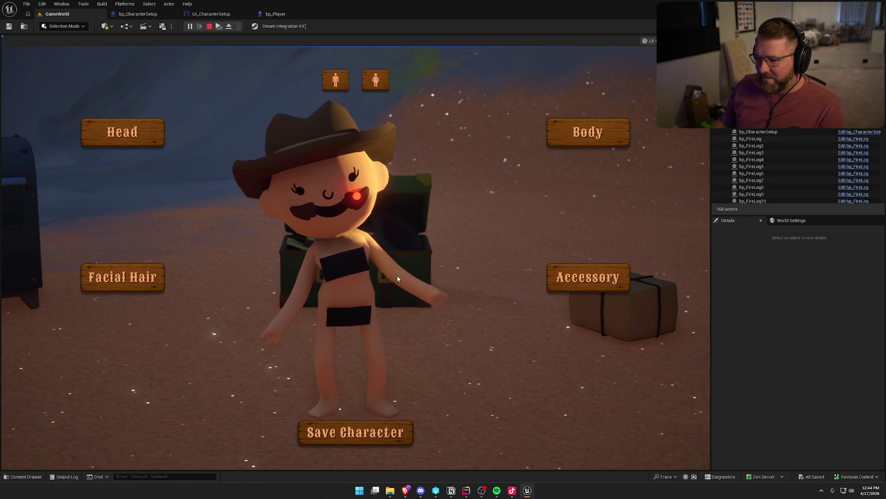
{"action": "left_click", "coordinate": [335, 78]}
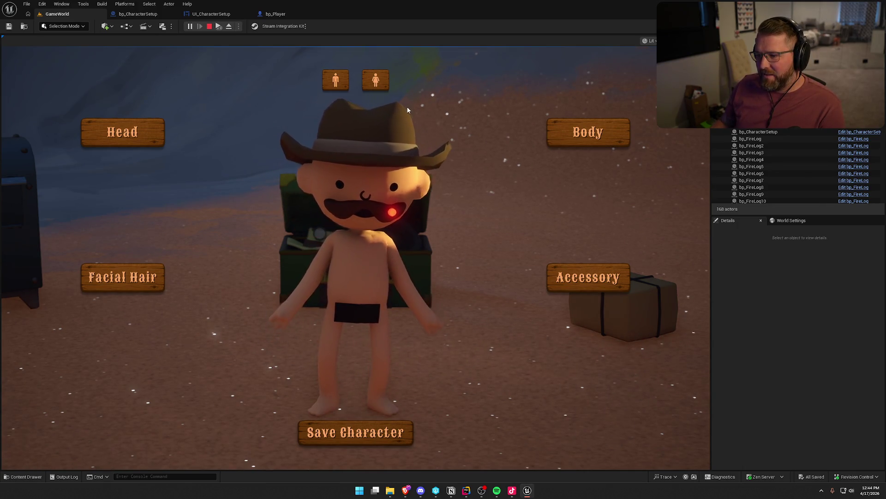
{"action": "left_click", "coordinate": [380, 81]}
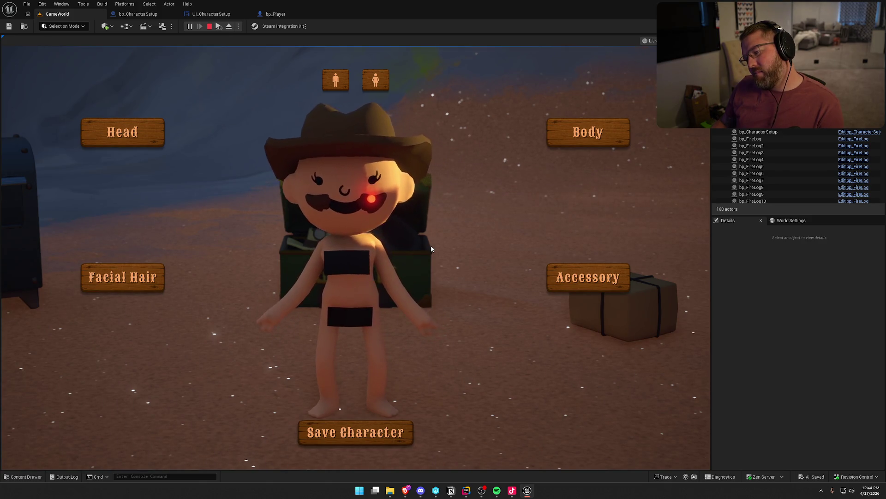
{"action": "left_click", "coordinate": [337, 76]}
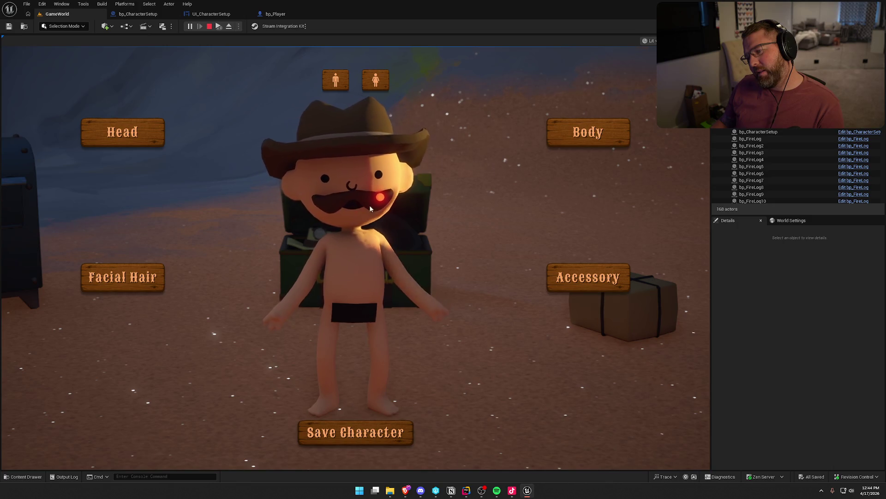
{"action": "left_click", "coordinate": [334, 81]}
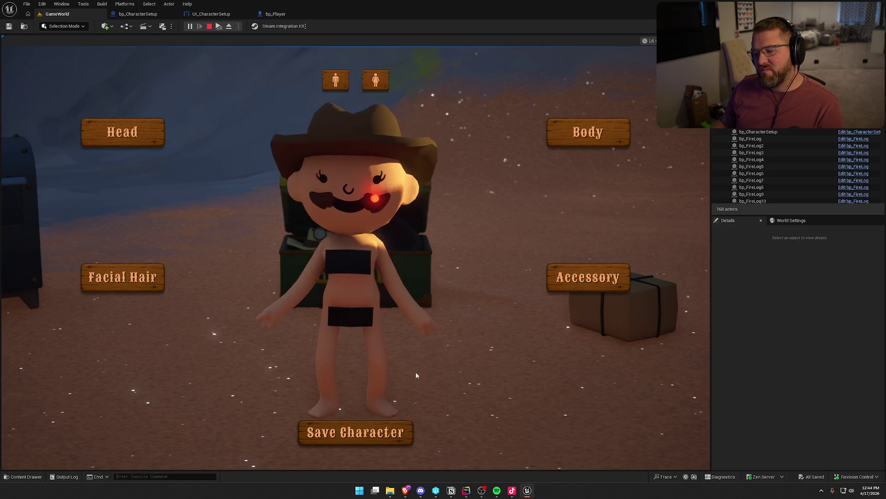
{"action": "left_click", "coordinate": [360, 431]}
{"action": "key", "text": "shift+w"}
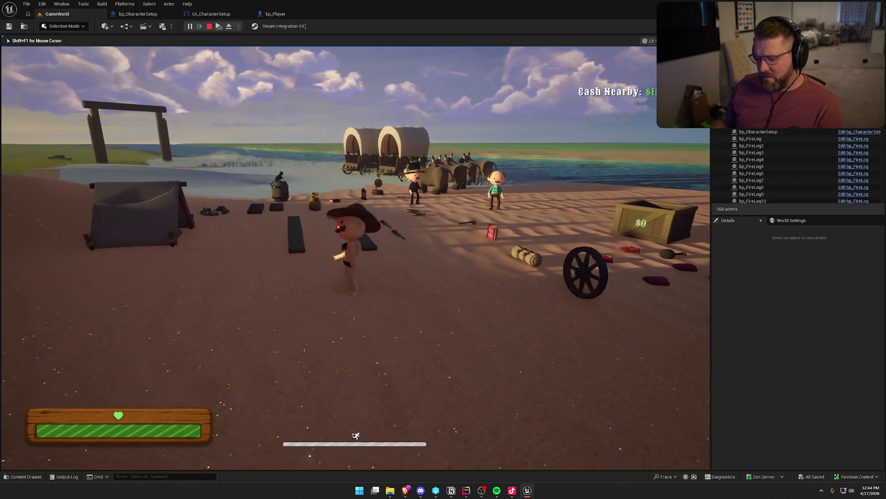
Walk the character around the lobby toward the camp, cabin and corral
{"action": "key", "text": "s"}
{"action": "key", "text": "w"}
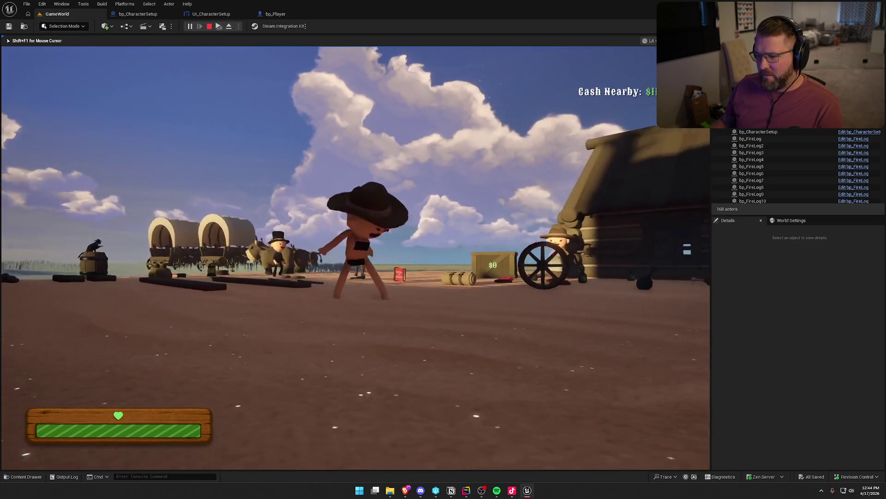
{"action": "key", "text": "s"}
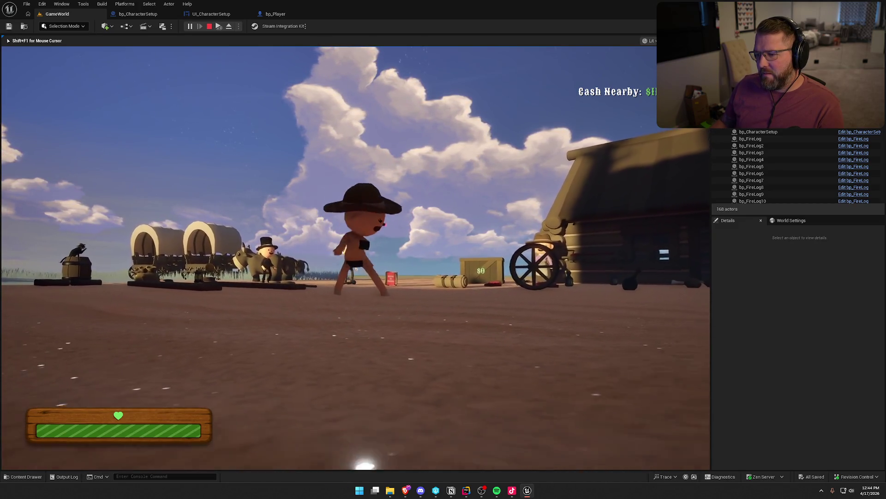
{"action": "key", "text": "w"}
{"action": "key", "text": "s"}
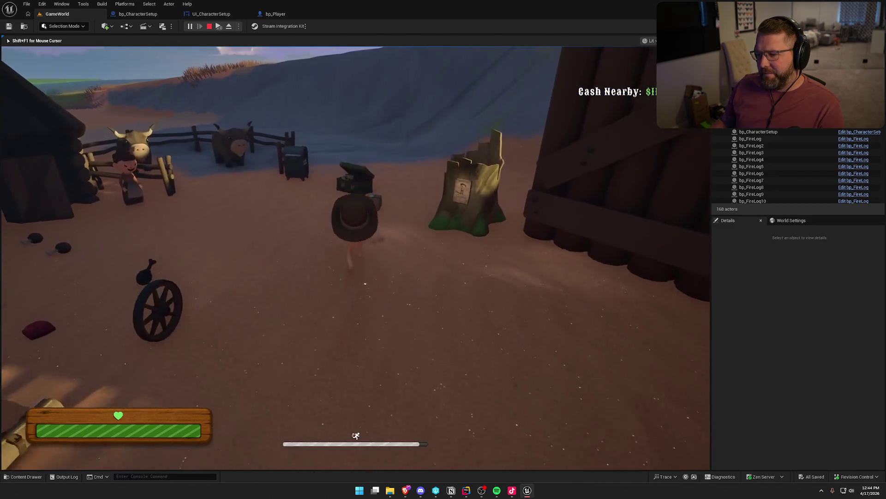
{"action": "key", "text": "shift+F1"}
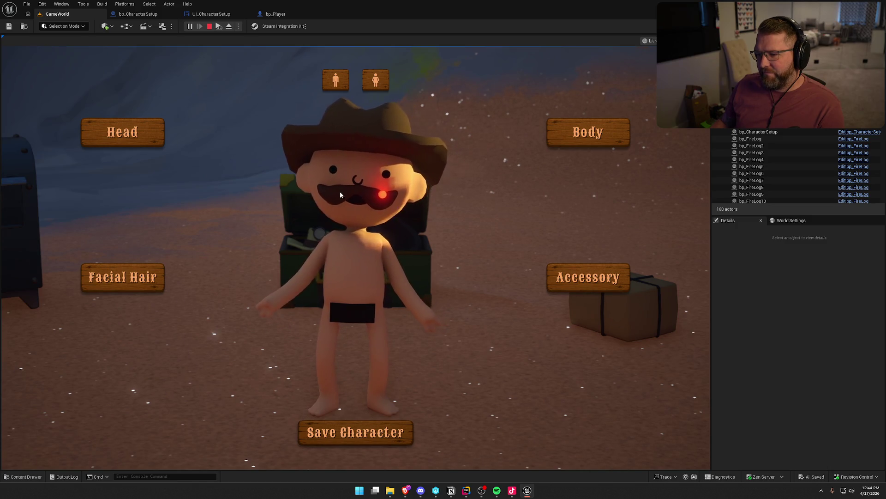
Toggle the body between female and male ten times, then stop the play session
{"action": "left_click", "coordinate": [375, 82]}
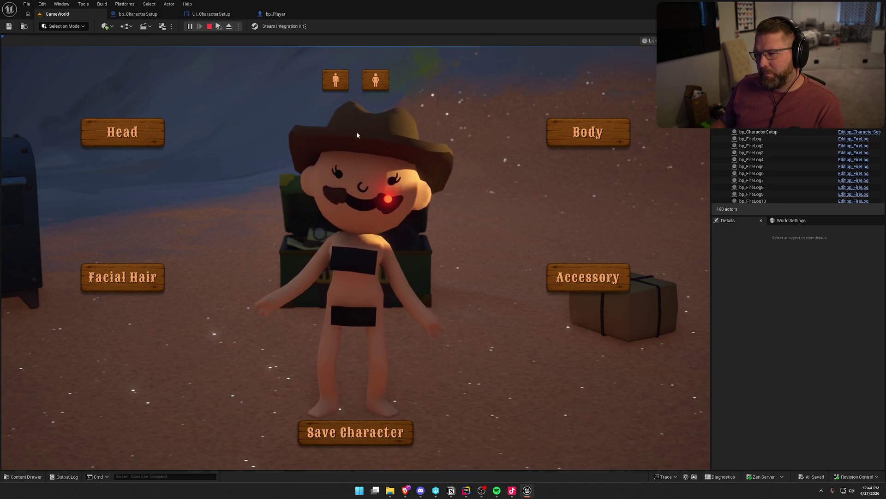
{"action": "left_click", "coordinate": [333, 84]}
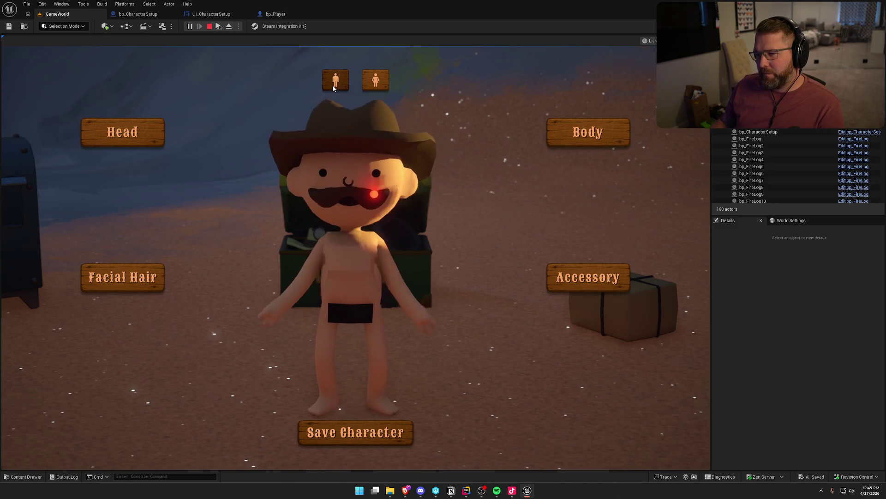
{"action": "left_click", "coordinate": [376, 84]}
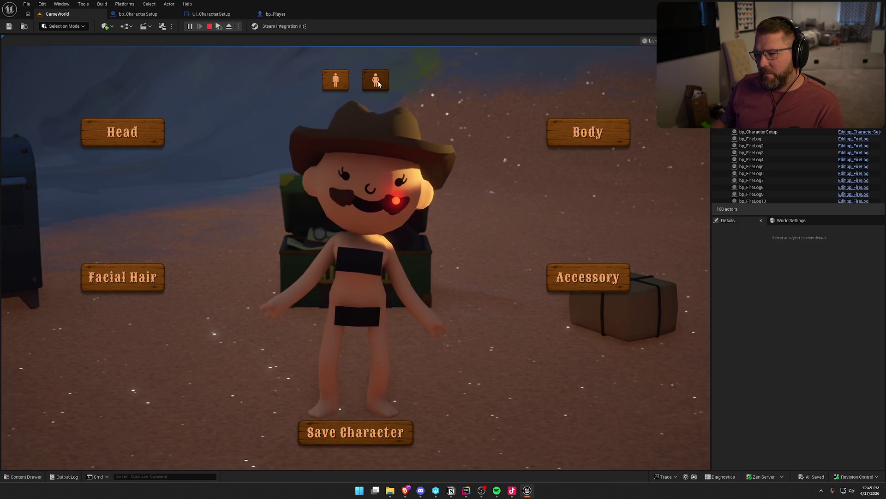
{"action": "left_click", "coordinate": [335, 82]}
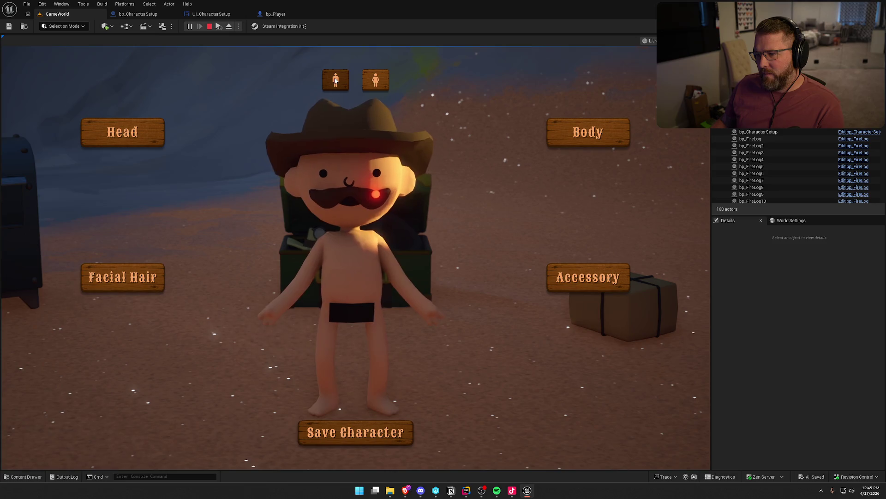
{"action": "left_click", "coordinate": [375, 82]}
{"action": "left_click", "coordinate": [346, 84]}
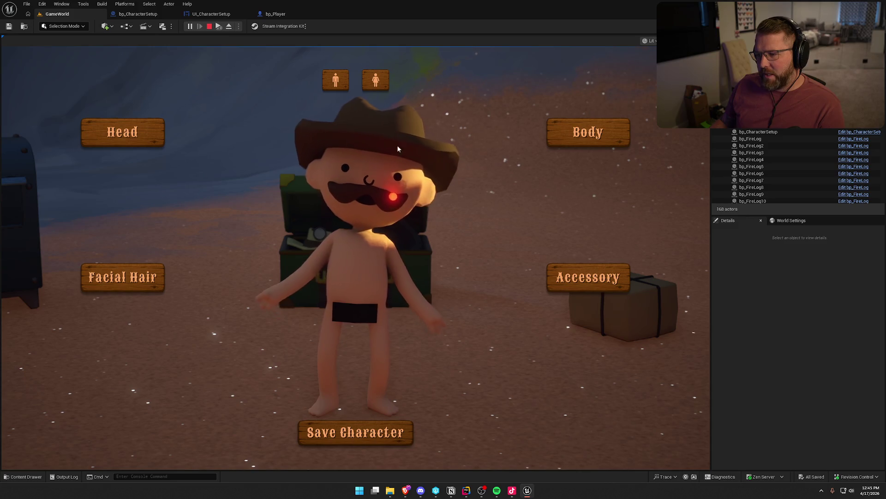
{"action": "left_click", "coordinate": [375, 81]}
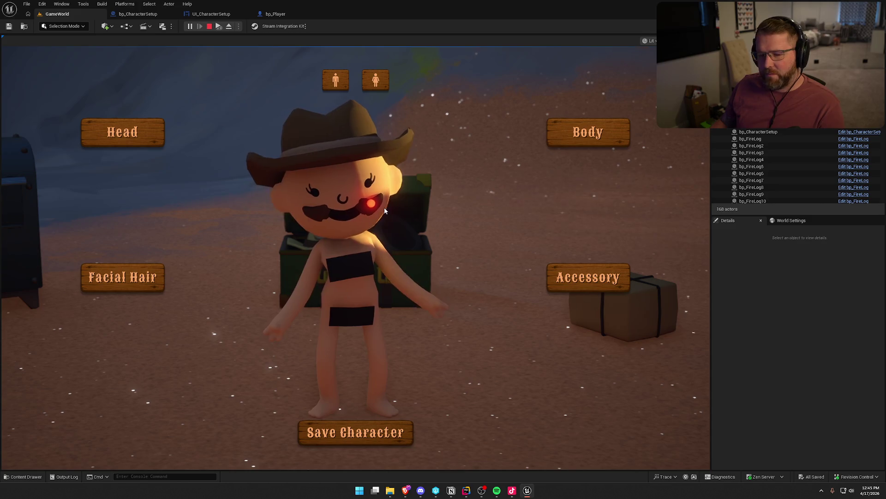
{"action": "left_click", "coordinate": [337, 86]}
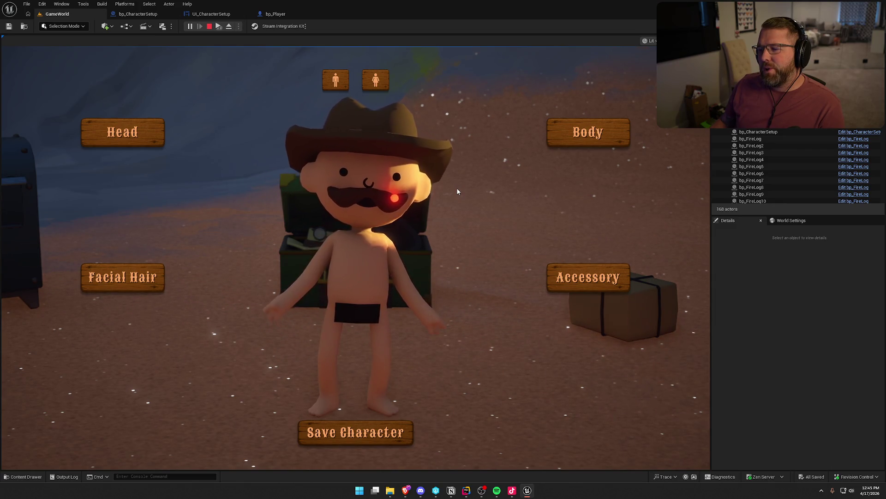
{"action": "left_click", "coordinate": [376, 84]}
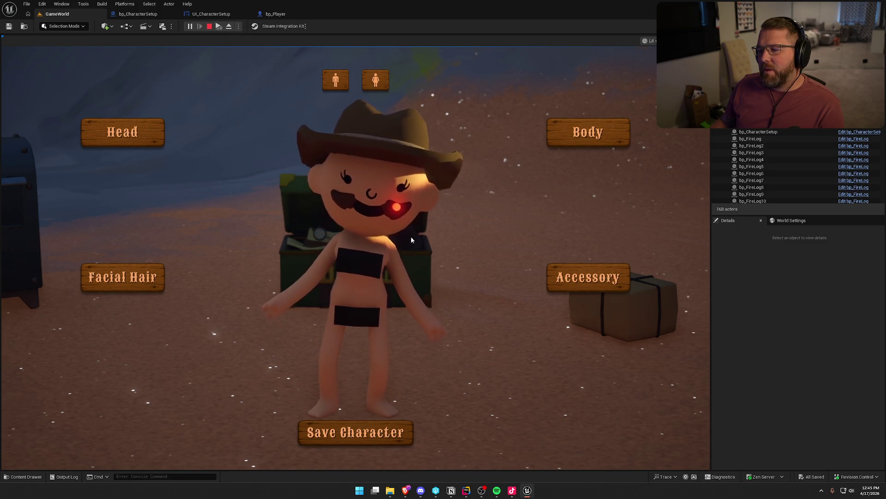
{"action": "left_click", "coordinate": [335, 85]}
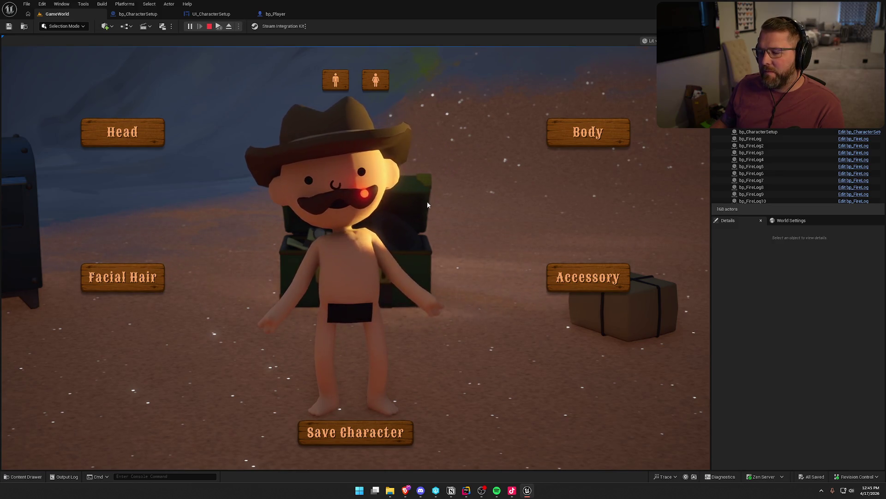
{"action": "key", "text": "Escape"}
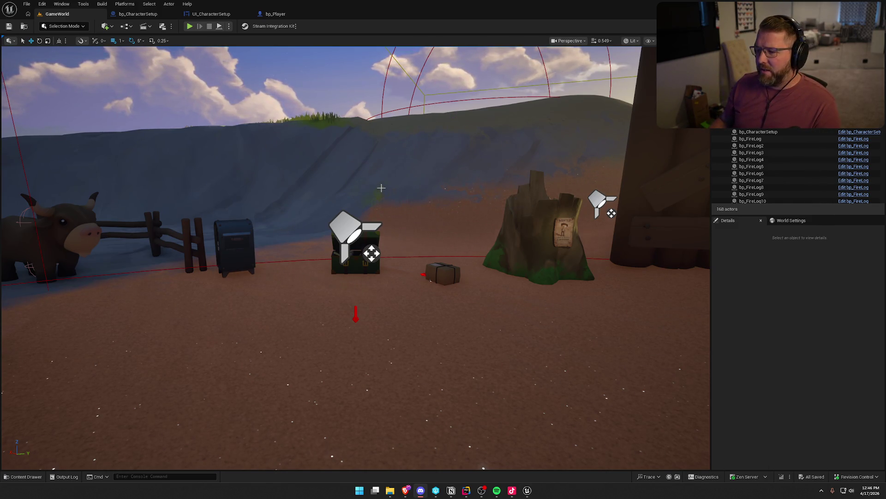
Fly the viewport toward the chest and crate, then switch to Rider
{"action": "mouse_move", "coordinate": [340, 168]}
{"action": "left_mouse_down"}
{"action": "mouse_move", "coordinate": [341, 240]}
{"action": "mouse_move", "coordinate": [351, 175]}
{"action": "mouse_move", "coordinate": [360, 240]}
{"action": "left_mouse_up"}
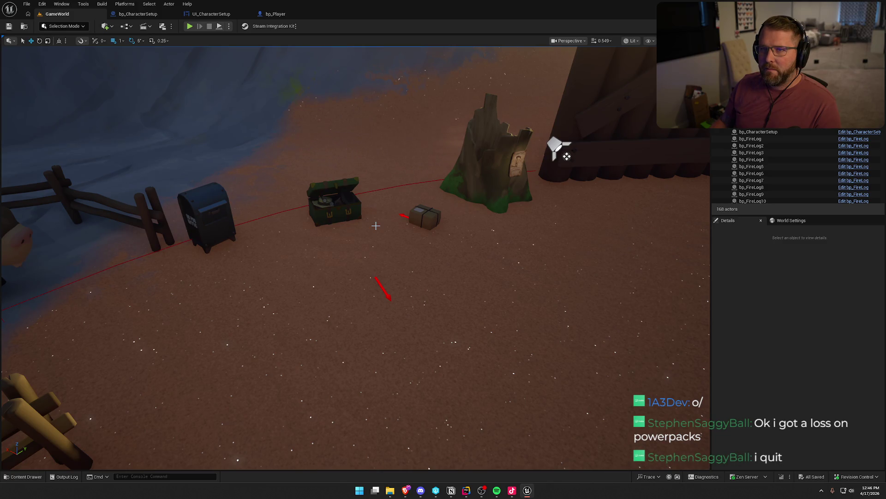
{"action": "left_click", "coordinate": [467, 490]}
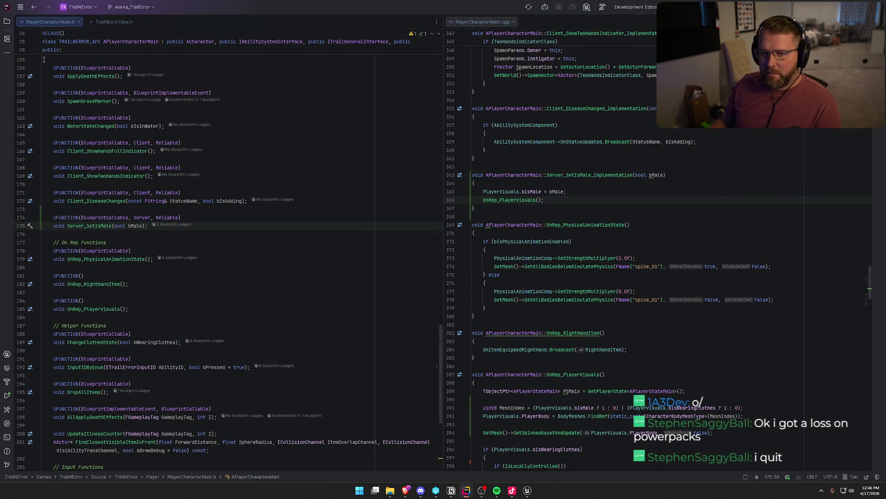
Show the Solution tree and browse the Player, GameObjects and Components folders
{"action": "key", "text": "alt+1"}
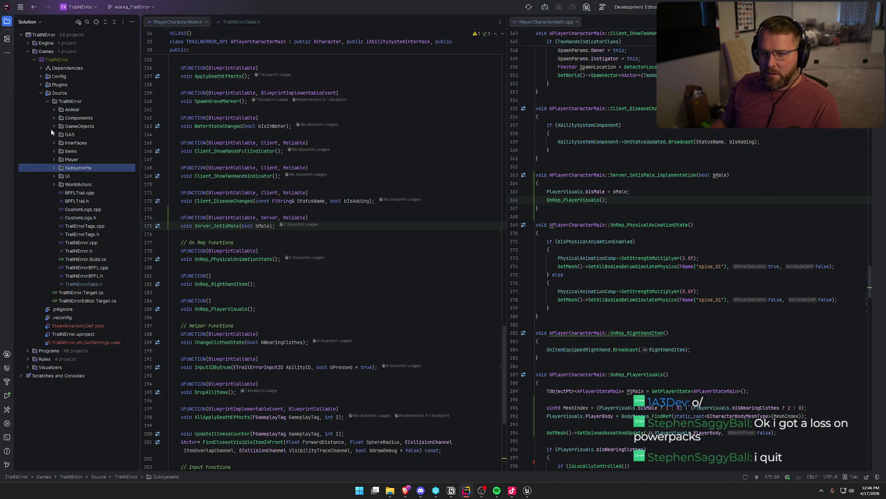
{"action": "left_click", "coordinate": [54, 159]}
{"action": "left_click", "coordinate": [54, 159]}
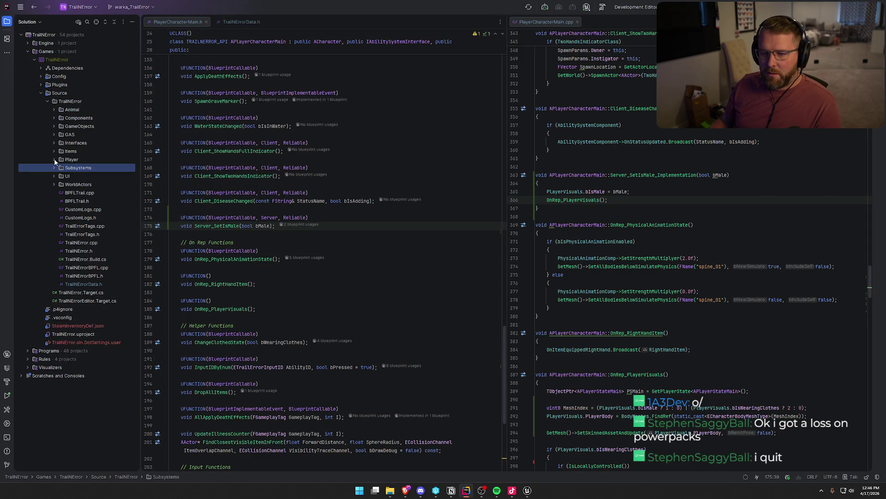
{"action": "left_click", "coordinate": [54, 126]}
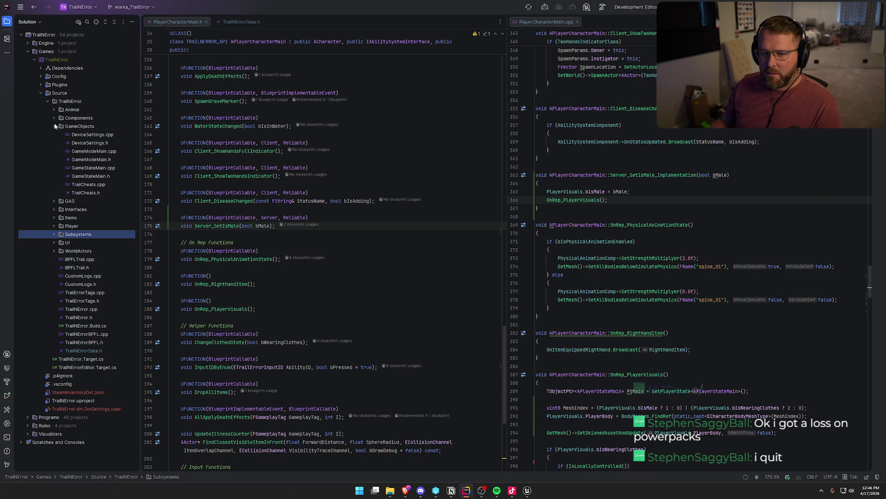
{"action": "left_click", "coordinate": [54, 126]}
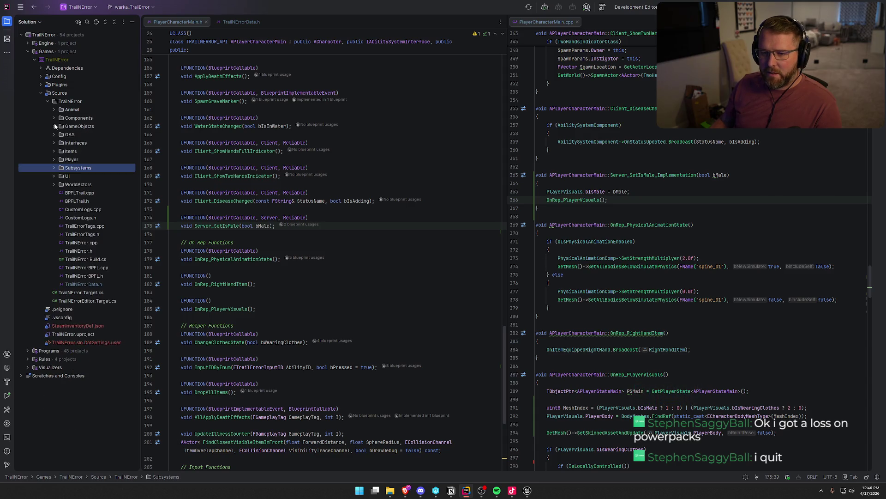
{"action": "left_click", "coordinate": [54, 117]}
{"action": "left_click", "coordinate": [54, 116]}
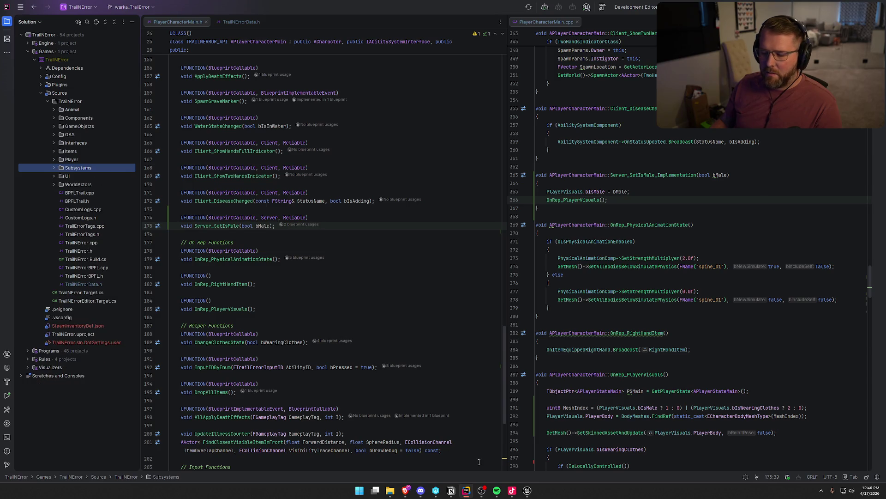
{"action": "left_click", "coordinate": [527, 490]}
Open GI_Main and SG_PlayerData from Logic/GameObjects to review the saved player variables
{"action": "key", "text": "ctrl+space"}
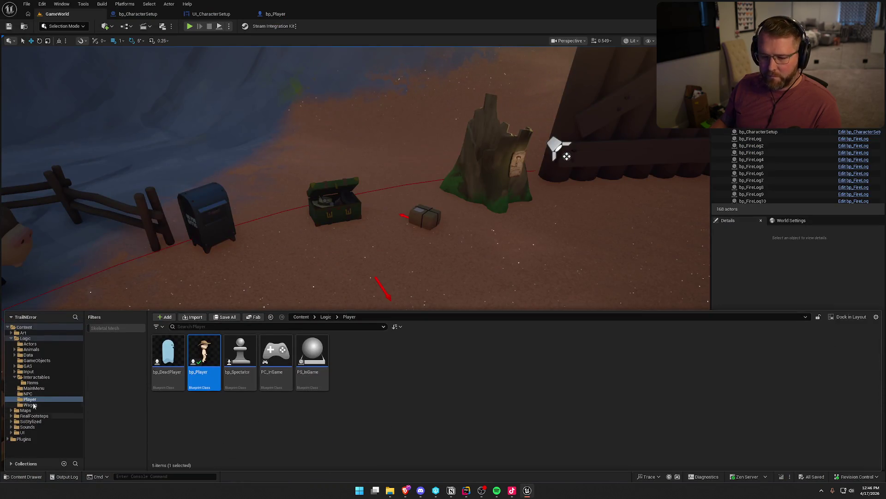
{"action": "left_click", "coordinate": [37, 360]}
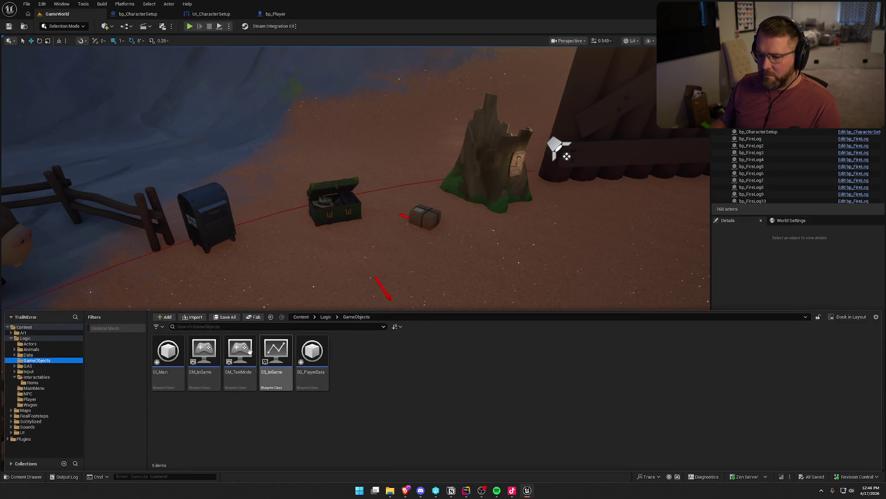
{"action": "double_click", "coordinate": [171, 353]}
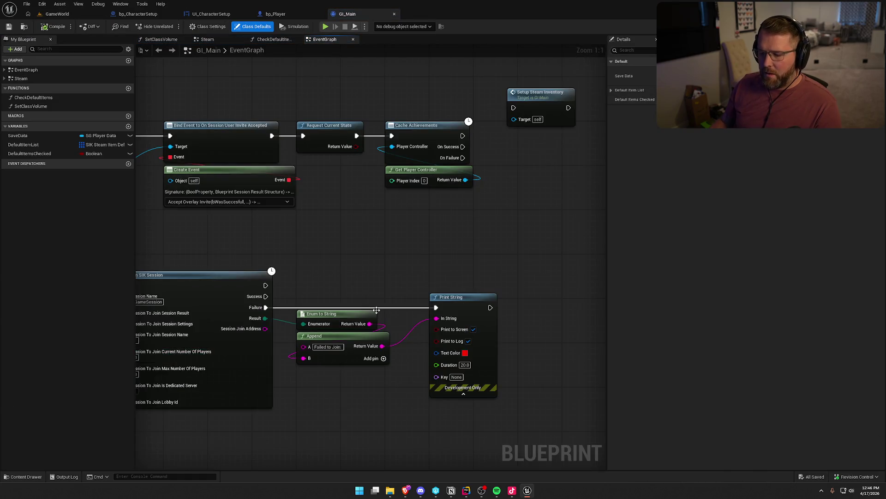
{"action": "key", "text": "ctrl+space"}
{"action": "double_click", "coordinate": [313, 356]}
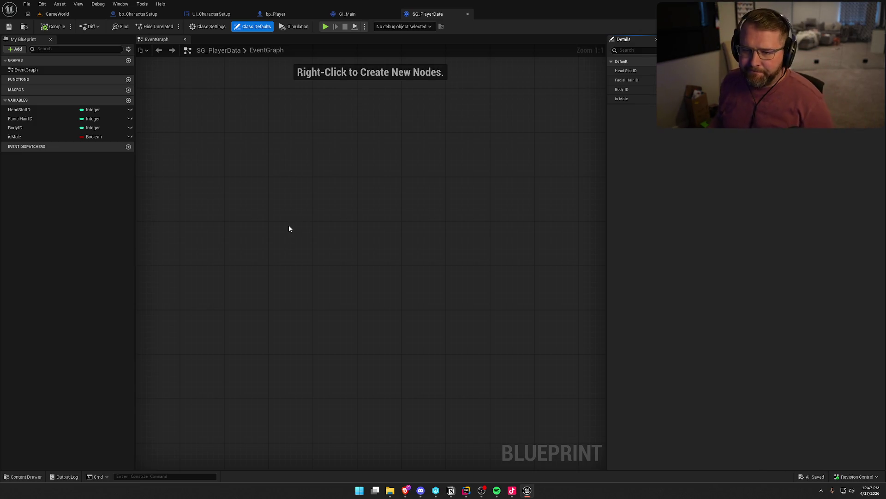
{"action": "left_click", "coordinate": [466, 491]}
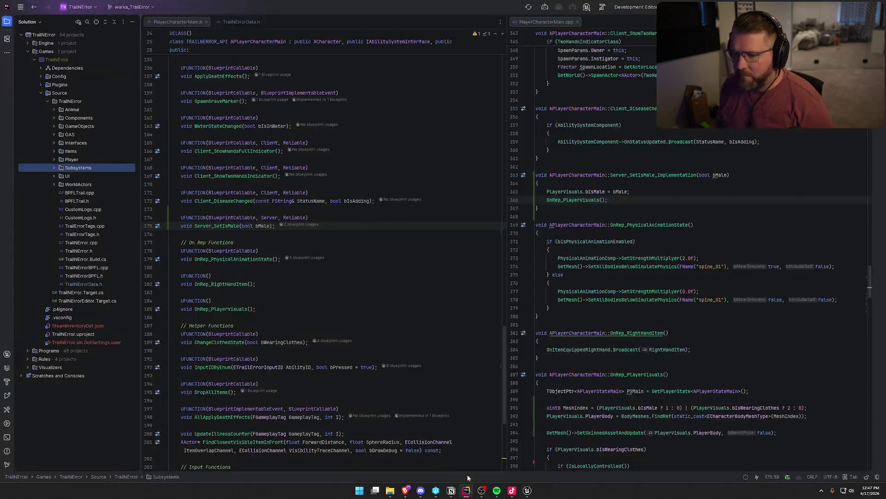
Inspect the FPlayerVisuals struct in TrailNErrorData.h, then return to Unreal
{"action": "key", "text": "ctrl+Tab"}
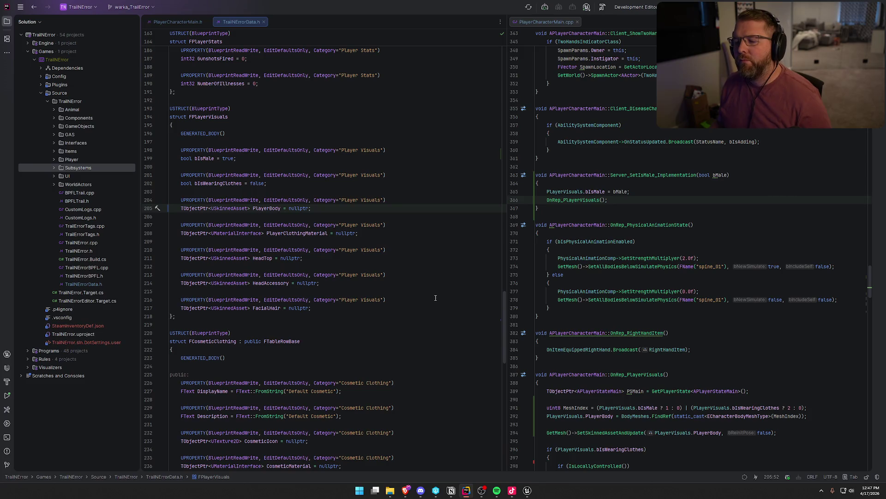
{"action": "key", "text": "alt+Tab"}
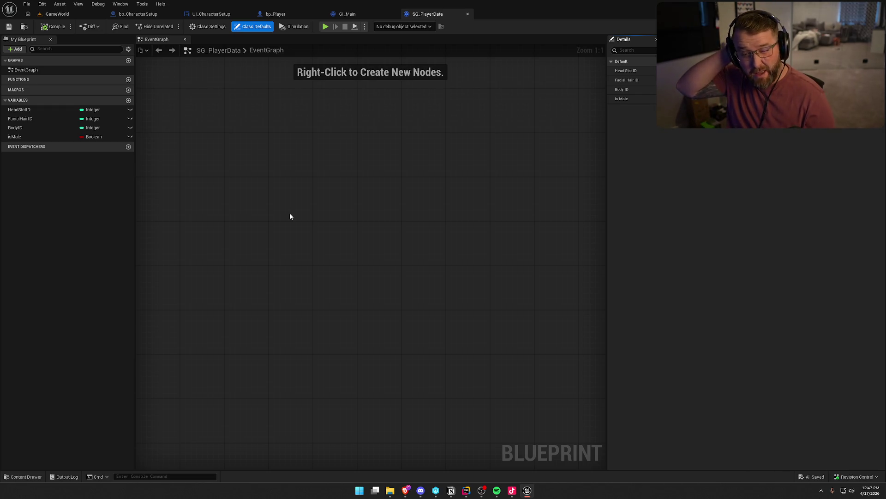
Tidy the GI_Main EventGraph, aligning Setup Steam Inventory with Cache Achievements
{"action": "left_click", "coordinate": [347, 14]}
{"action": "mouse_move", "coordinate": [446, 223]}
{"action": "left_mouse_down"}
{"action": "mouse_move", "coordinate": [549, 190]}
{"action": "mouse_move", "coordinate": [453, 212]}
{"action": "mouse_move", "coordinate": [443, 183]}
{"action": "mouse_move", "coordinate": [523, 207]}
{"action": "left_mouse_up"}
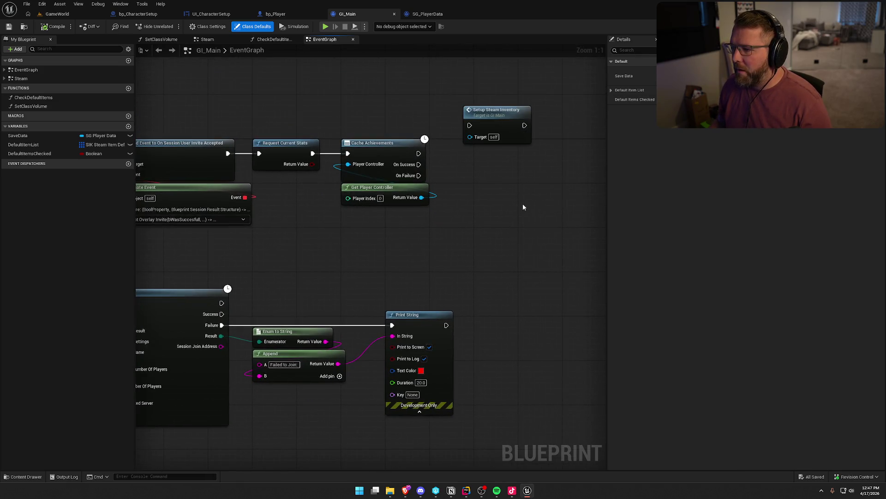
{"action": "left_click_drag", "start_coordinate": [505, 135], "coordinate": [515, 169]}
{"action": "left_click", "coordinate": [442, 97]}
{"action": "left_click_drag", "start_coordinate": [442, 97], "coordinate": [494, 123]}
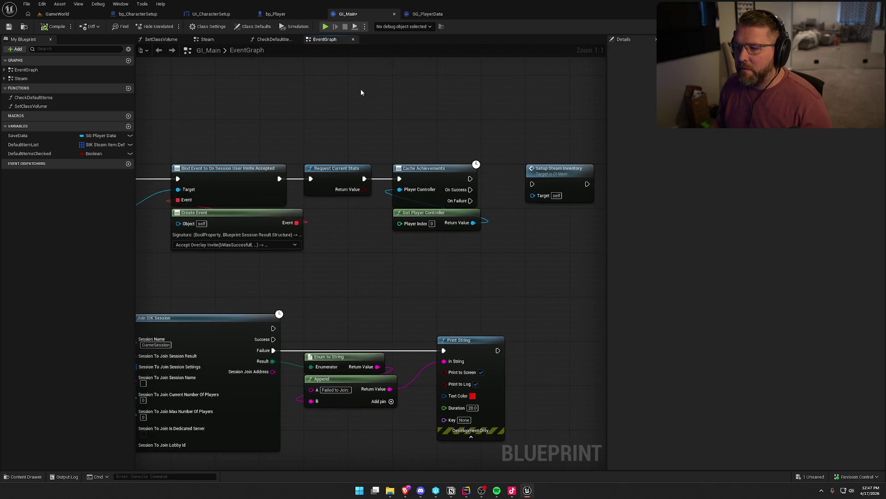
Check out GI_Main and view the UI_CharacterSetup and bp_CharacterSetup blueprints
{"action": "left_click", "coordinate": [55, 14]}
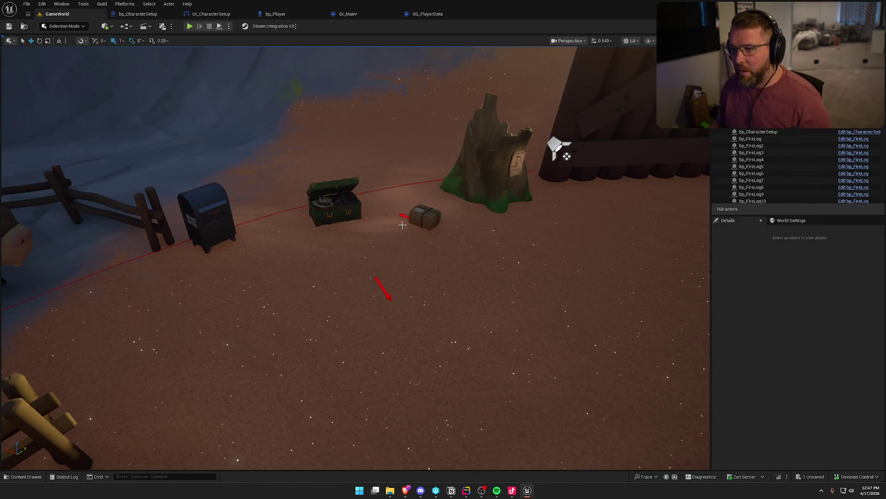
{"action": "left_click", "coordinate": [436, 323]}
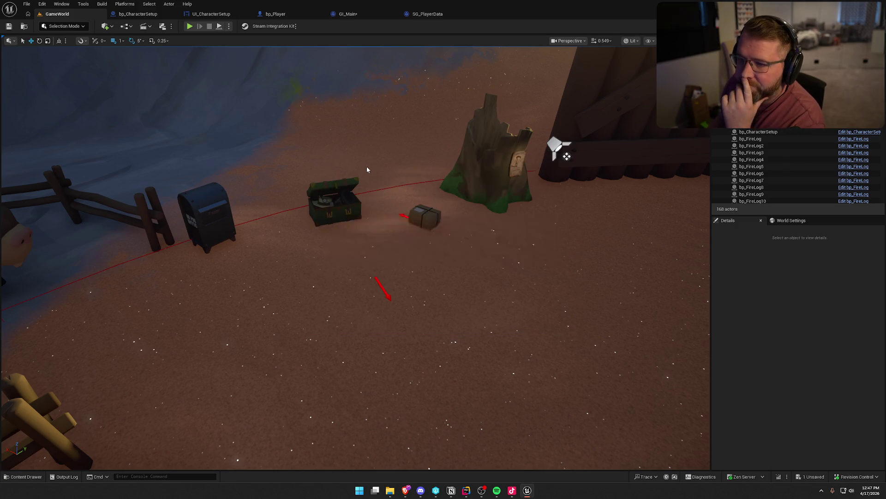
{"action": "left_click", "coordinate": [210, 14]}
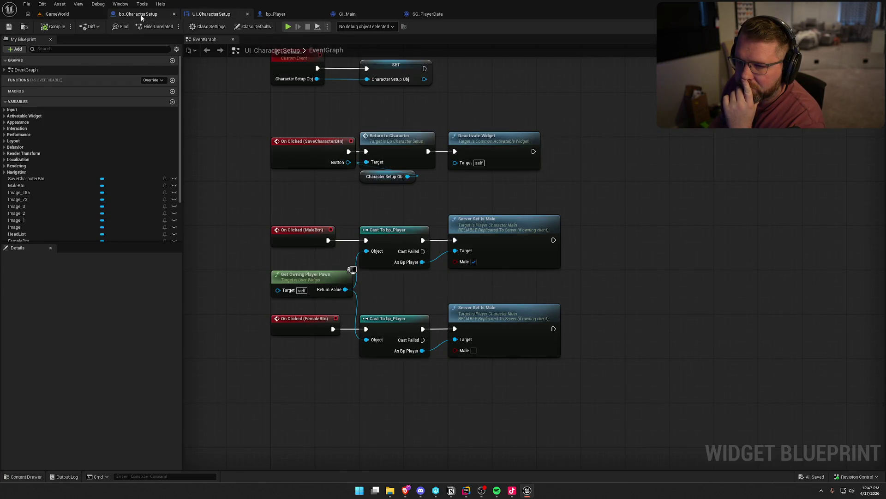
{"action": "left_click", "coordinate": [140, 15]}
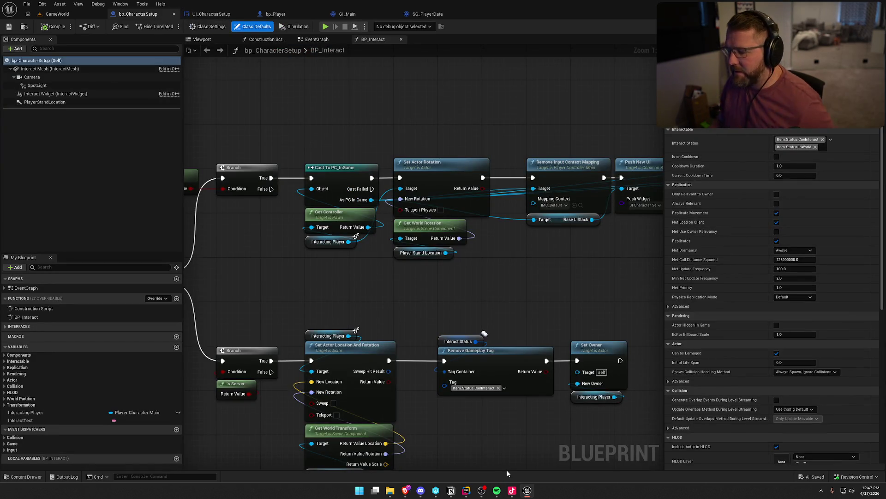
After a brief look at the code in Rider, start a GameWorld play-test
{"action": "left_click", "coordinate": [466, 490]}
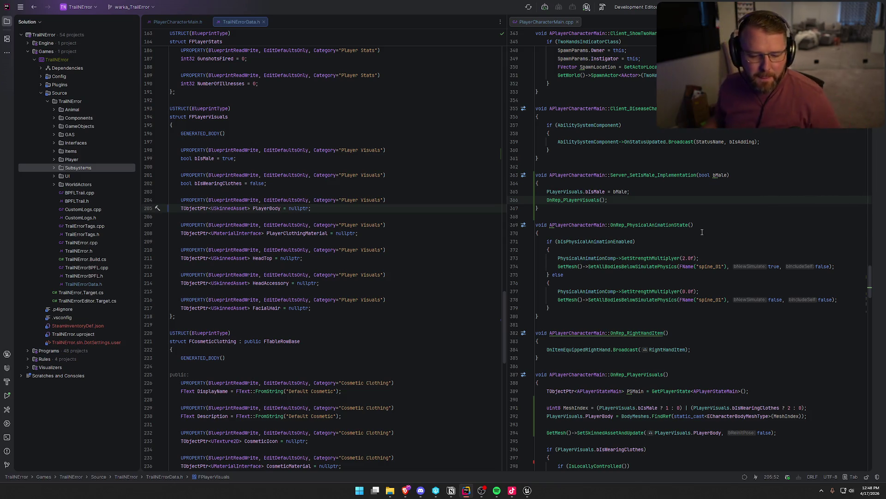
{"action": "left_click", "coordinate": [527, 490]}
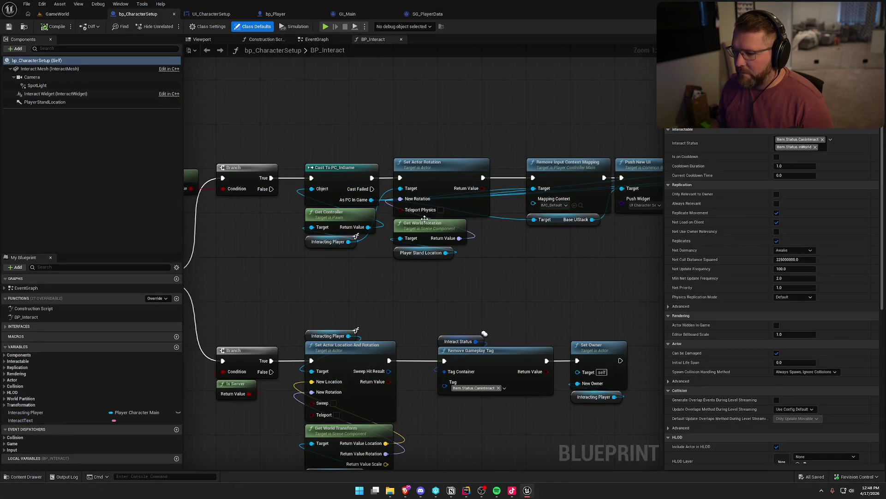
{"action": "left_click", "coordinate": [55, 14]}
{"action": "left_click", "coordinate": [189, 26]}
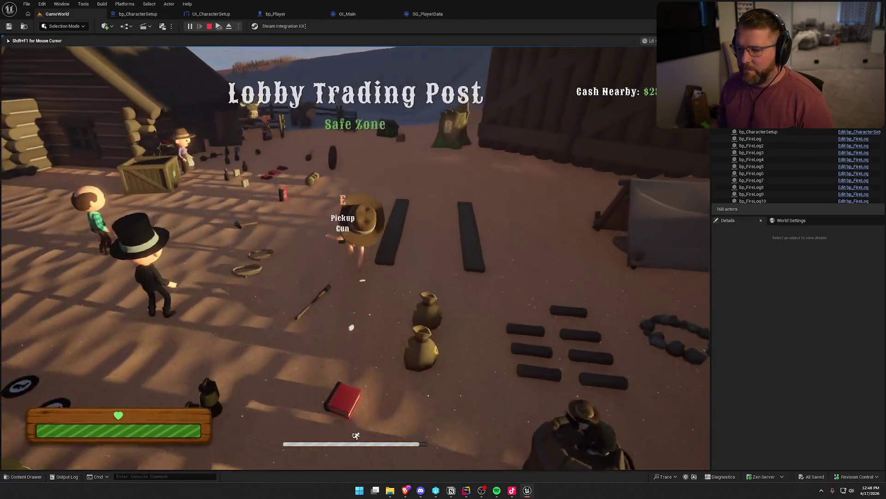
Walk to the chest, open character customization with E, and snip the male character
{"action": "key", "text": "w"}
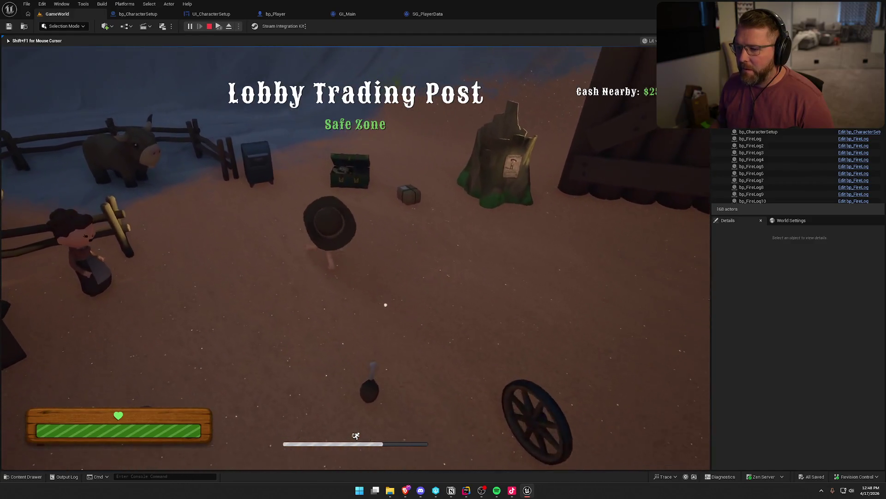
{"action": "key", "text": "e"}
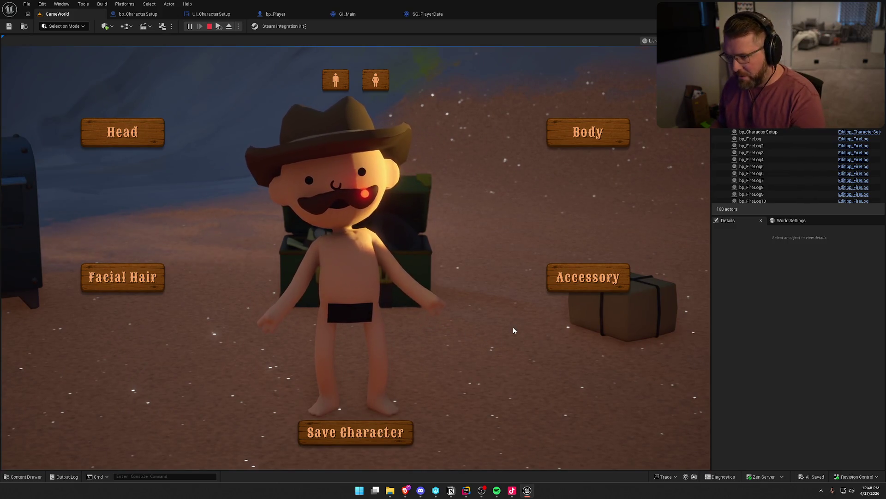
{"action": "key", "text": "shift+super+s"}
{"action": "left_click_drag", "start_coordinate": [196, 50], "coordinate": [502, 460]}
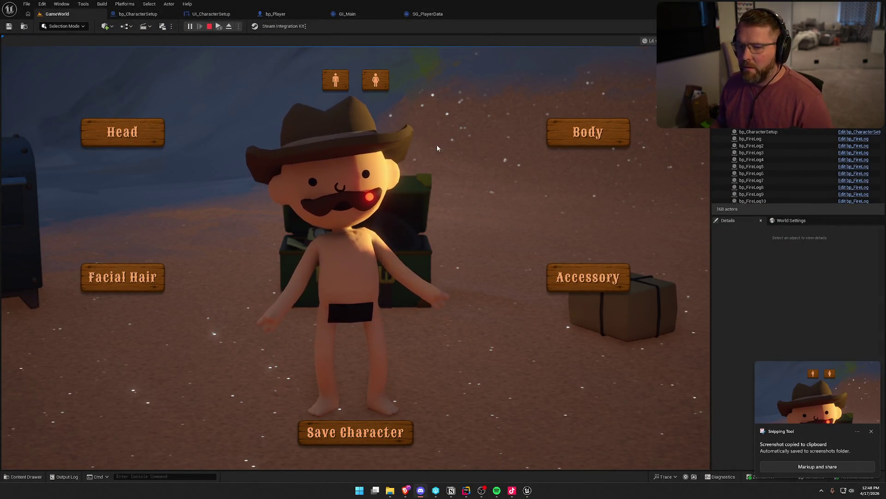
Switch the character to the female body, snip it, and stop the session
{"action": "left_click", "coordinate": [376, 80]}
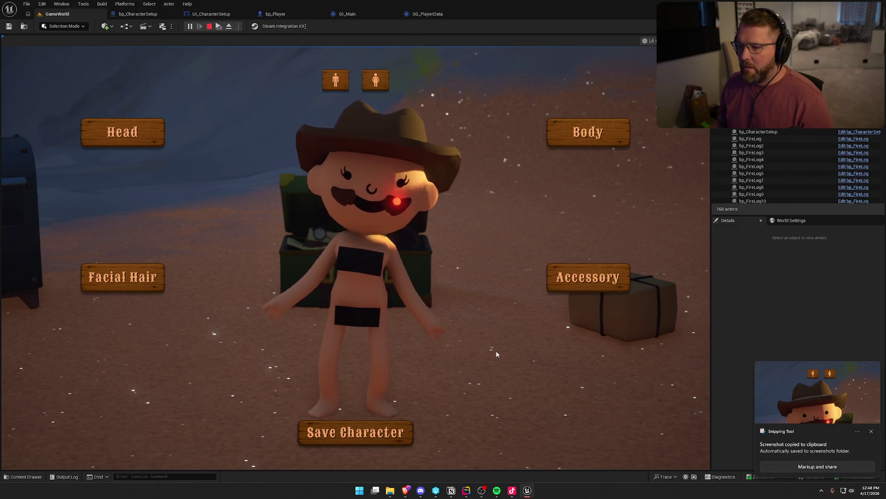
{"action": "key", "text": "super+shift+s"}
{"action": "left_click_drag", "start_coordinate": [232, 55], "coordinate": [467, 444]}
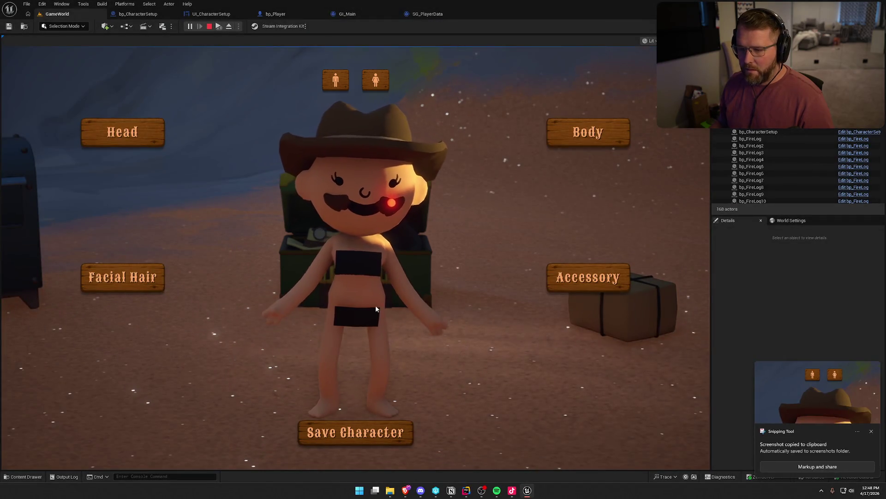
{"action": "key", "text": "Escape"}
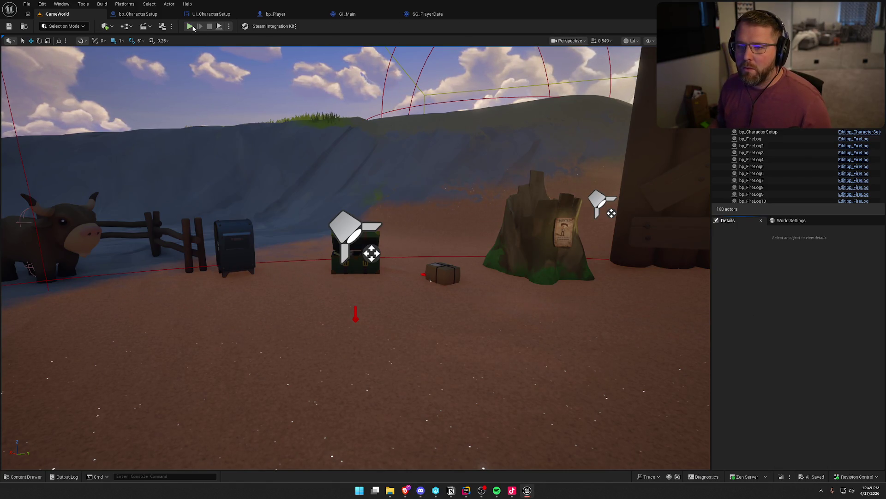
Start a new play-test, then open and close the character customization screen
{"action": "key", "text": "alt+p"}
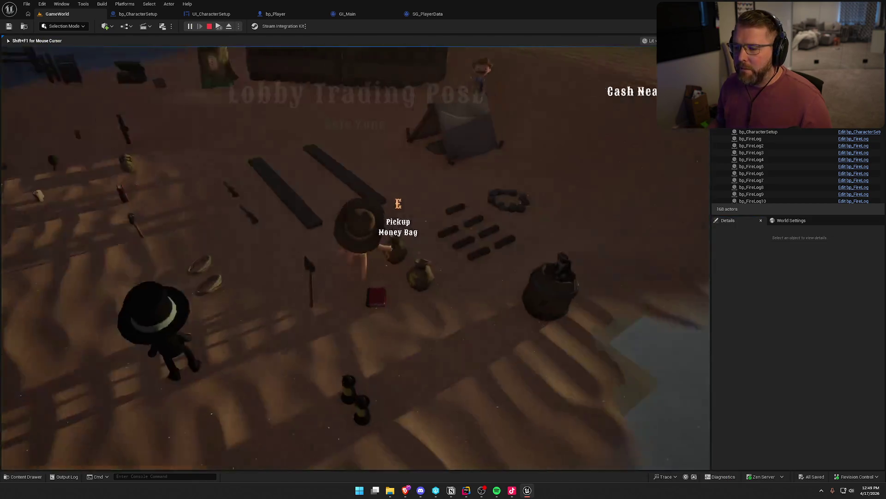
{"action": "key", "text": "shift+w"}
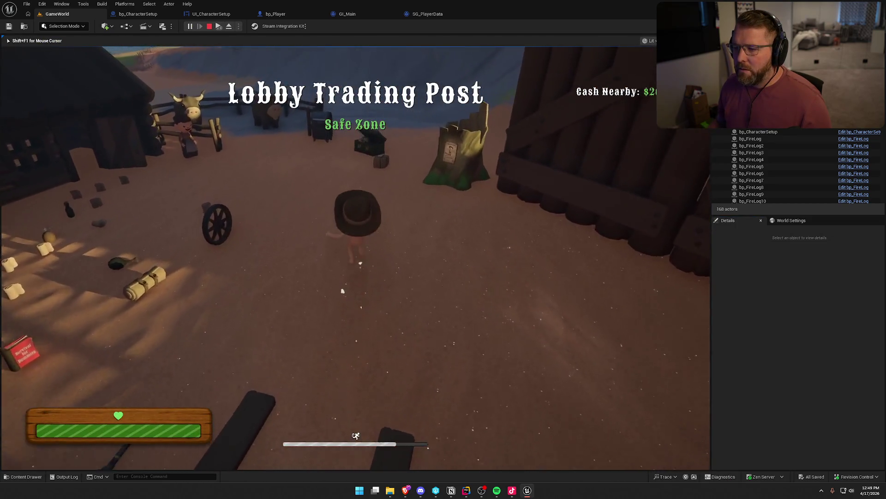
{"action": "key", "text": "e"}
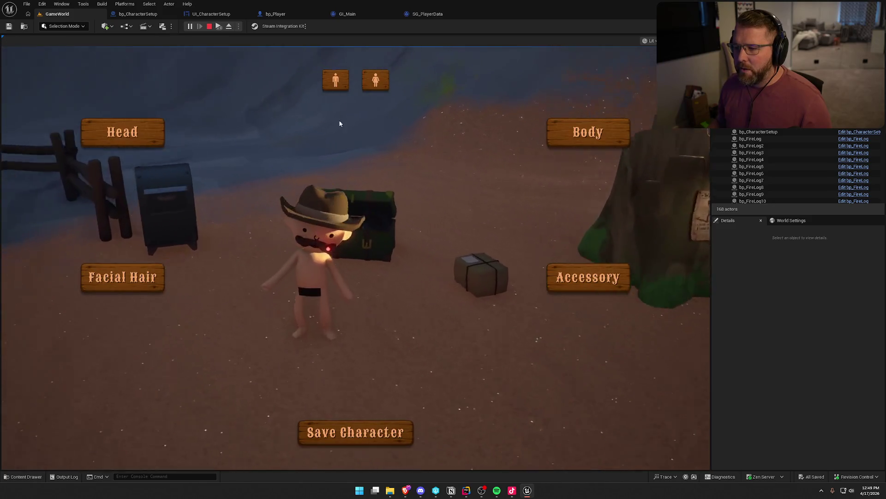
{"action": "left_click", "coordinate": [369, 422]}
Run to the trading post shelf, buy clothing, and put it on
{"action": "key", "text": "shift+w"}
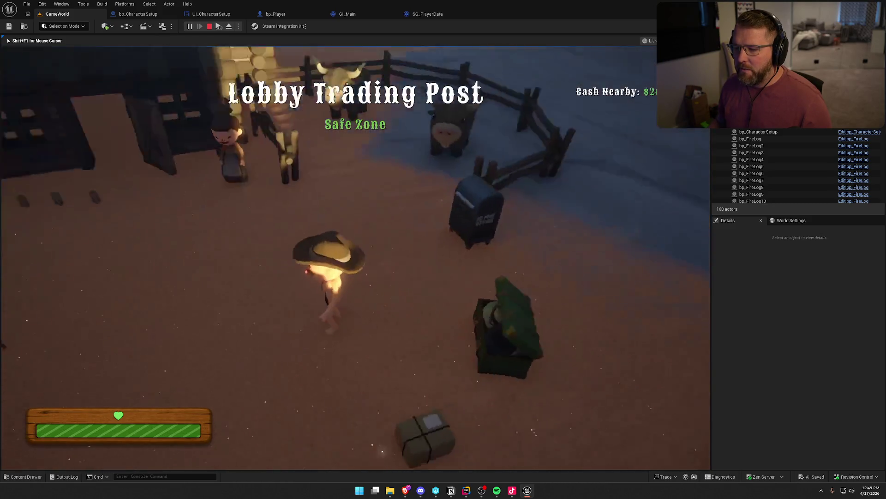
{"action": "key", "text": "w"}
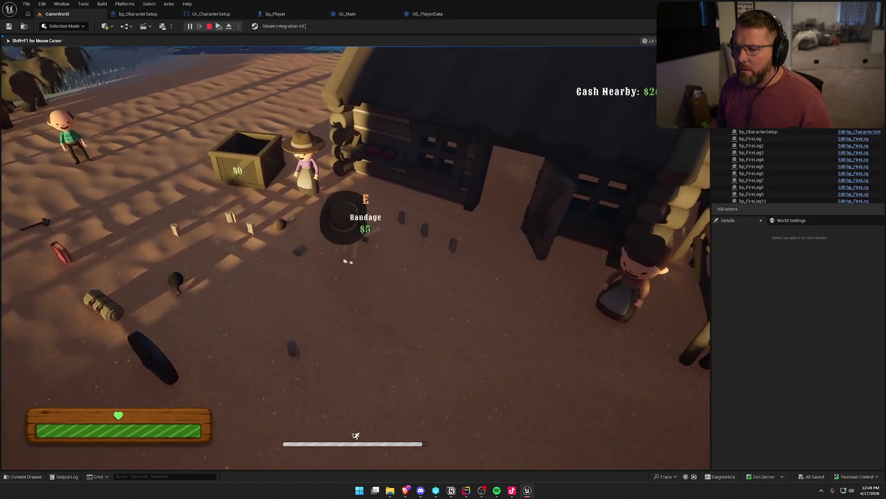
{"action": "key", "text": "e"}
Run the character past the wagons, logs and villager, then stop the play session
{"action": "key", "text": "shift+s"}
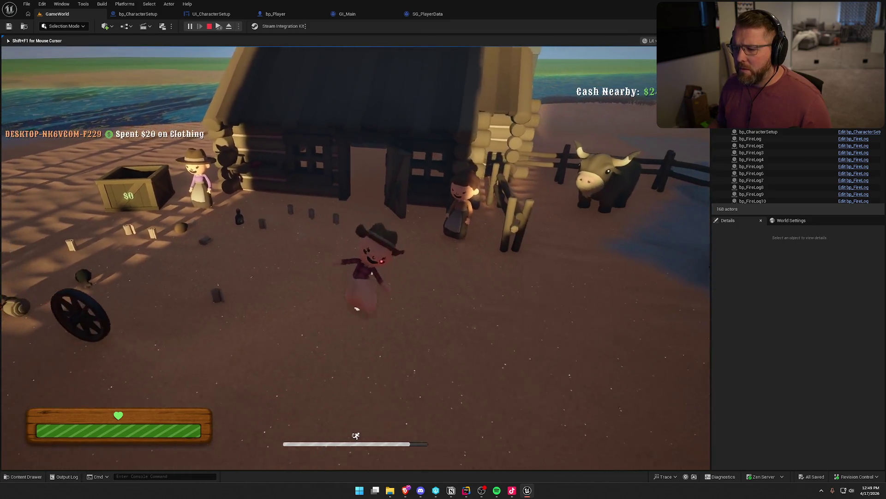
{"action": "key", "text": "w"}
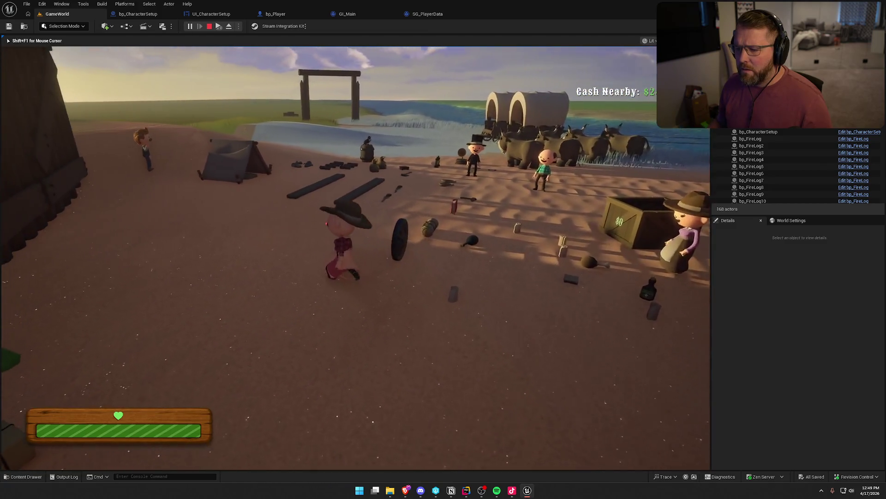
{"action": "key", "text": "shift"}
{"action": "key", "text": "w"}
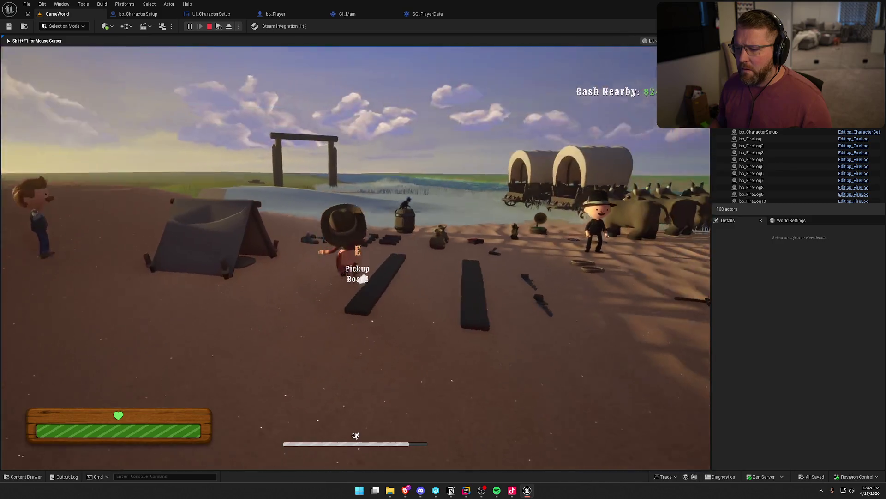
{"action": "key", "text": "w"}
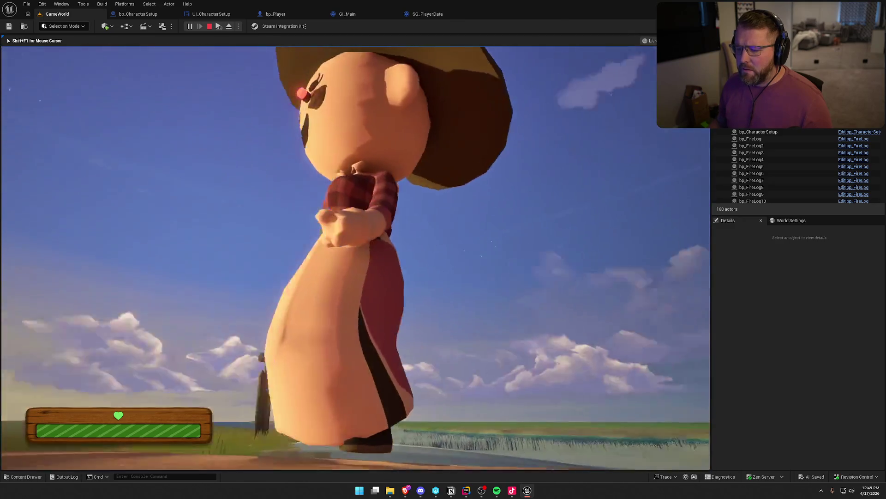
{"action": "key", "text": "w"}
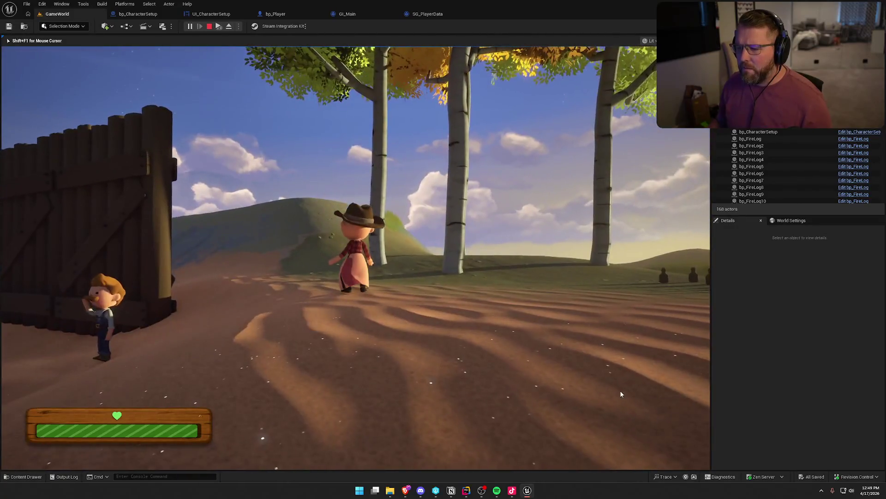
{"action": "key", "text": "Escape"}
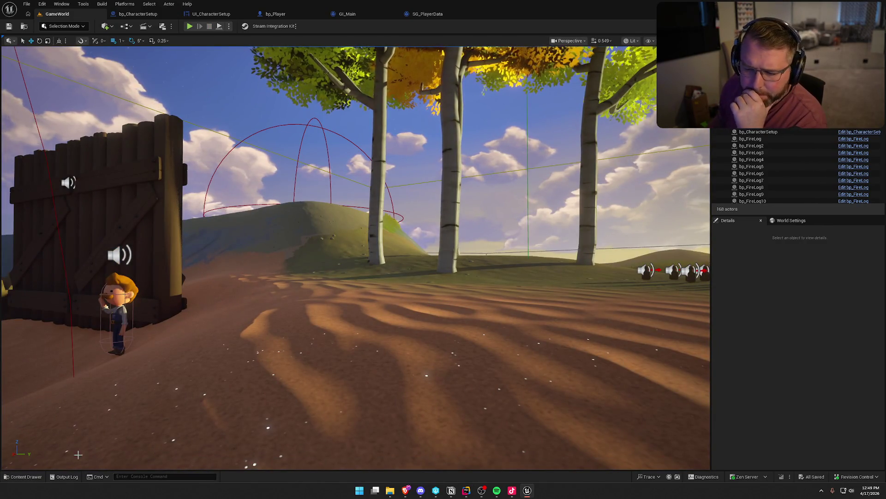
Browse to Art > Materials in the Content Drawer and select M_Clothing
{"action": "left_click", "coordinate": [40, 477]}
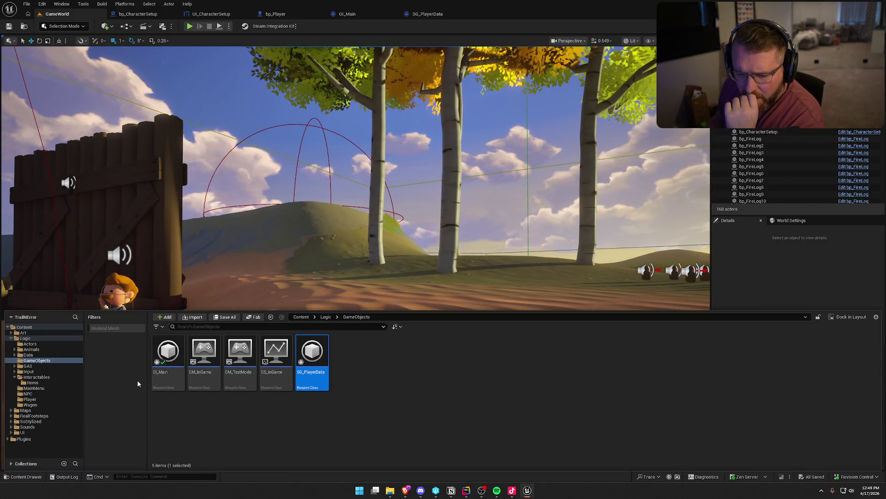
{"action": "left_click", "coordinate": [23, 333]}
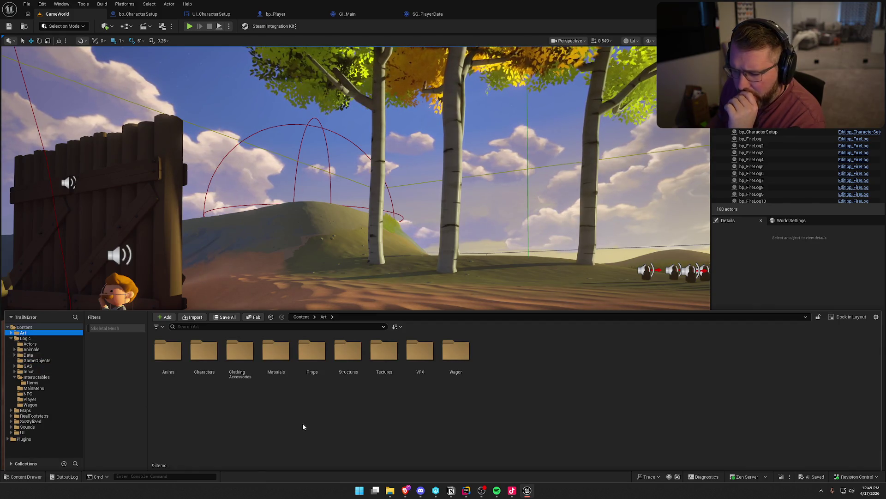
{"action": "double_click", "coordinate": [276, 351]}
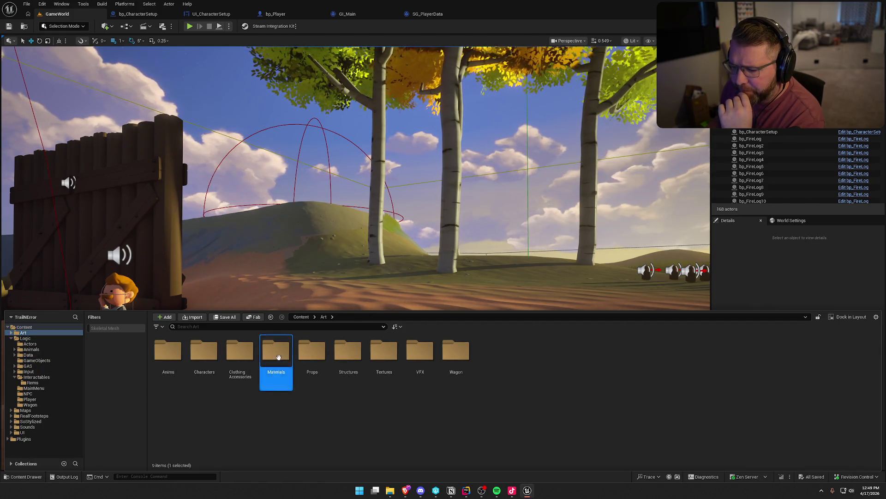
{"action": "left_click", "coordinate": [312, 350]}
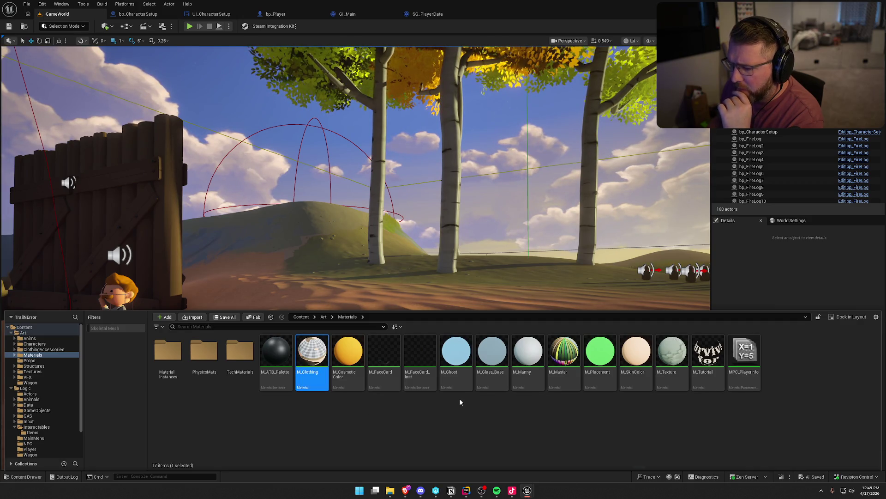
{"action": "key", "text": "ctrl+space"}
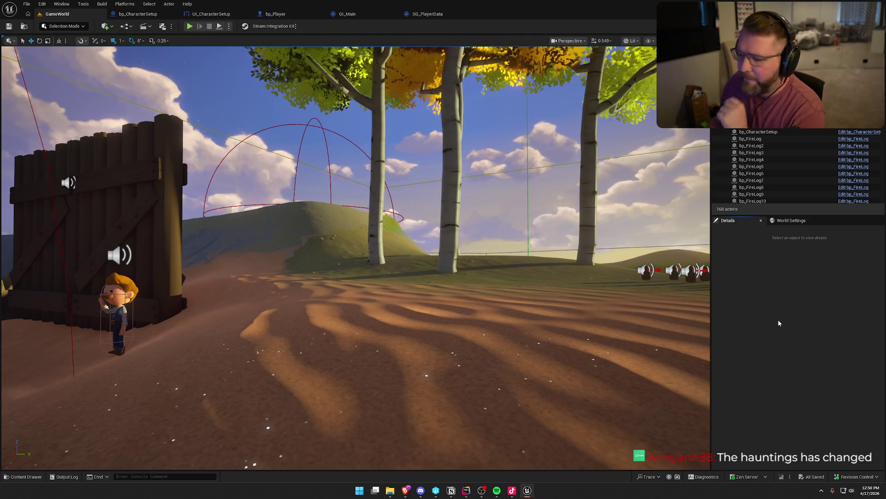
Reopen the drawer on the Material Instances folder, then return to bp_CharacterSetup
{"action": "key", "text": "ctrl+space"}
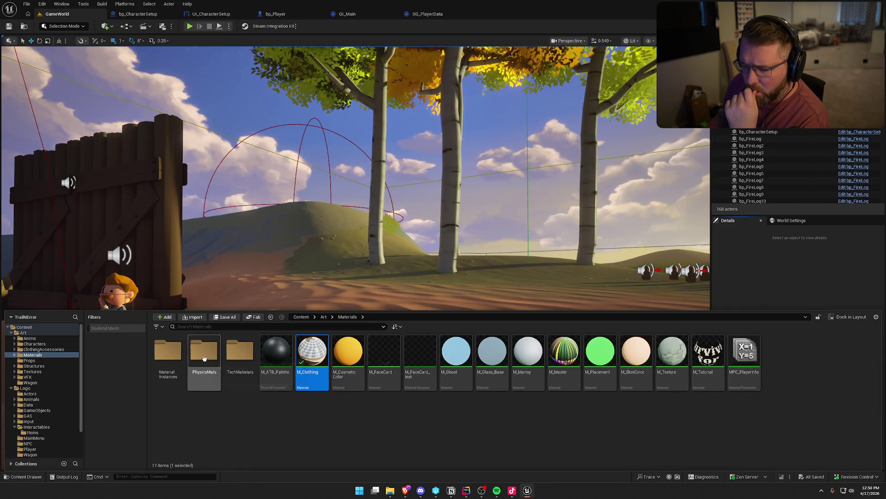
{"action": "left_click", "coordinate": [168, 355]}
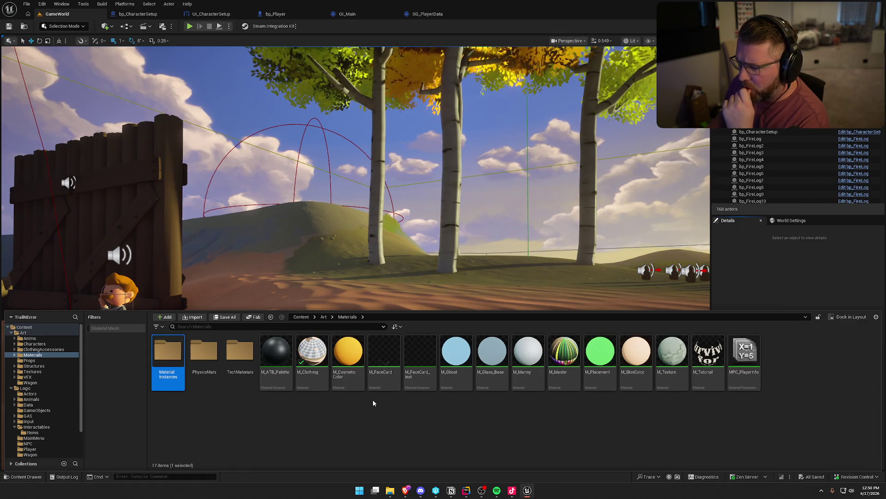
{"action": "left_click", "coordinate": [138, 14]}
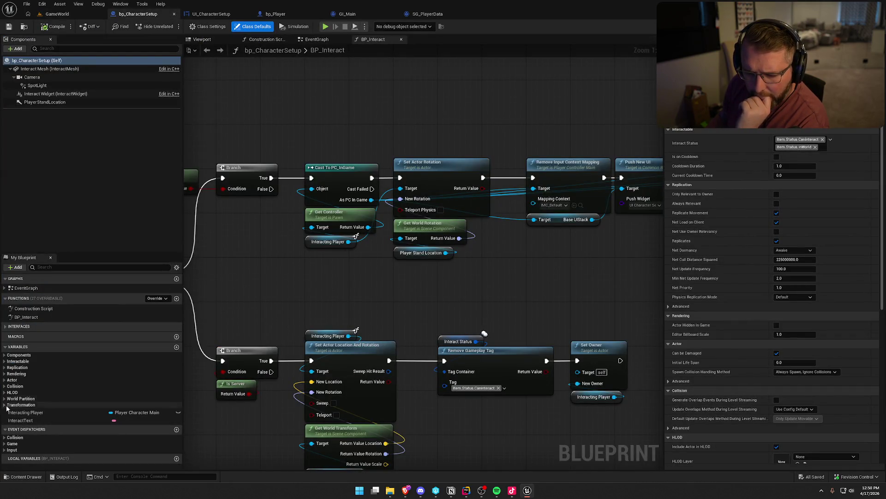
Expand and collapse a variable category, then view the Body Meshes in bp_Player
{"action": "left_click", "coordinate": [7, 367]}
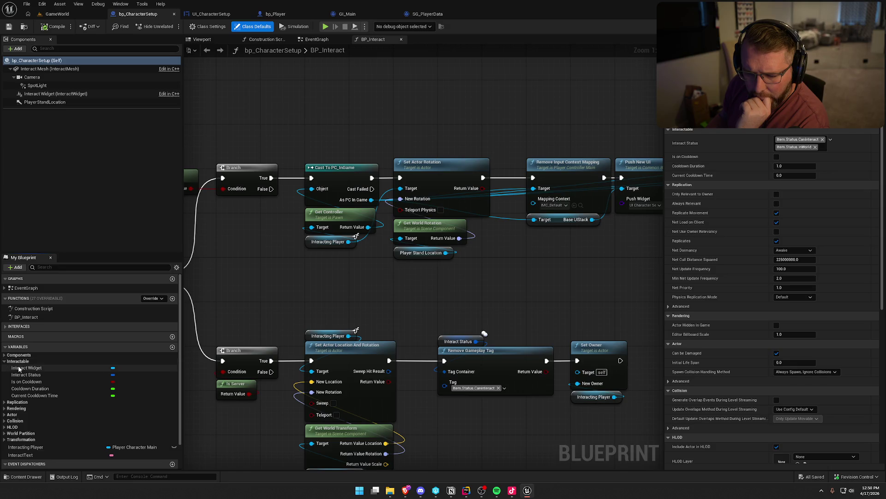
{"action": "left_click", "coordinate": [7, 367]}
{"action": "left_click", "coordinate": [276, 13]}
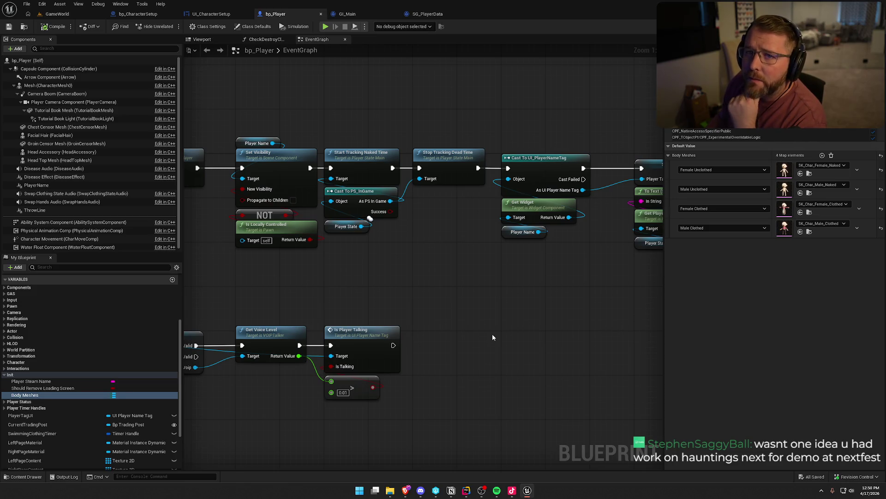
Open SK_Char_Female_Clothed and frame the whole character in its preview
{"action": "double_click", "coordinate": [784, 212]}
{"action": "scroll", "coordinate": [613, 282], "scroll_direction": "up", "scroll_amount": 5}
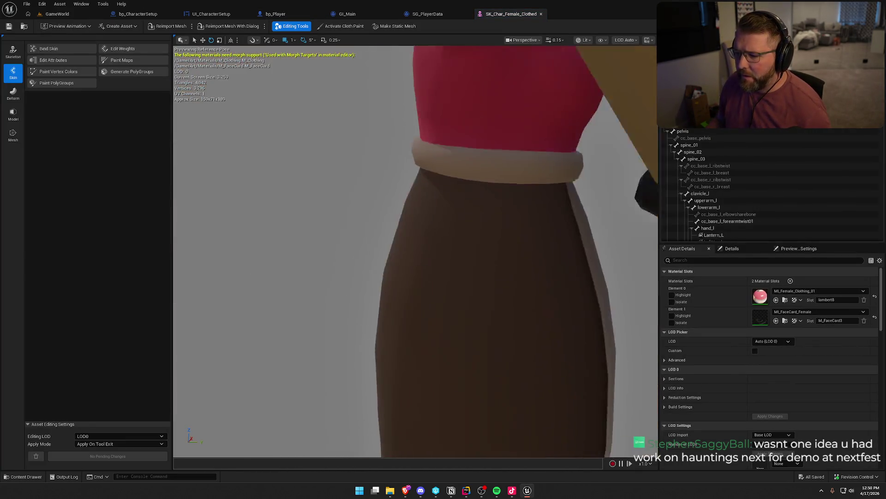
{"action": "left_click_drag", "start_coordinate": [415, 231], "coordinate": [443, 319]}
{"action": "left_click_drag", "start_coordinate": [520, 272], "coordinate": [514, 273]}
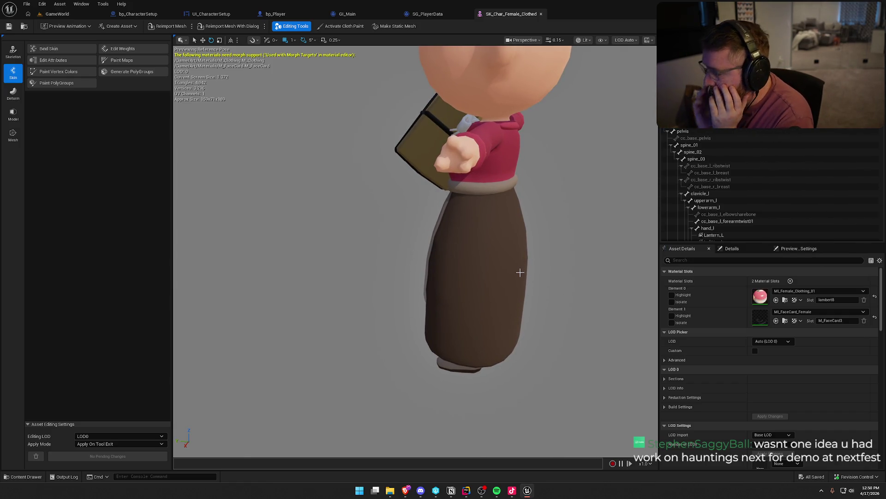
Open SK_Char_Male_Clothed from the bp_Player event graph
{"action": "key", "text": "ctrl+space"}
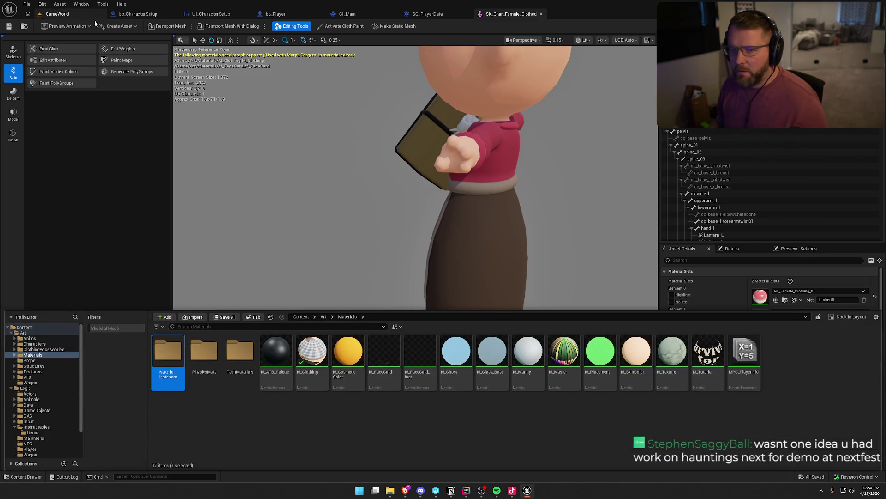
{"action": "left_click", "coordinate": [70, 96]}
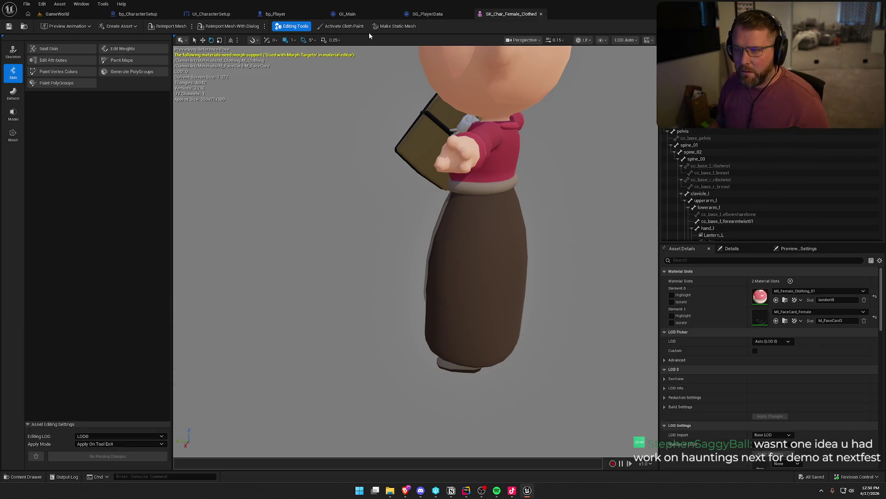
{"action": "left_click", "coordinate": [259, 15]}
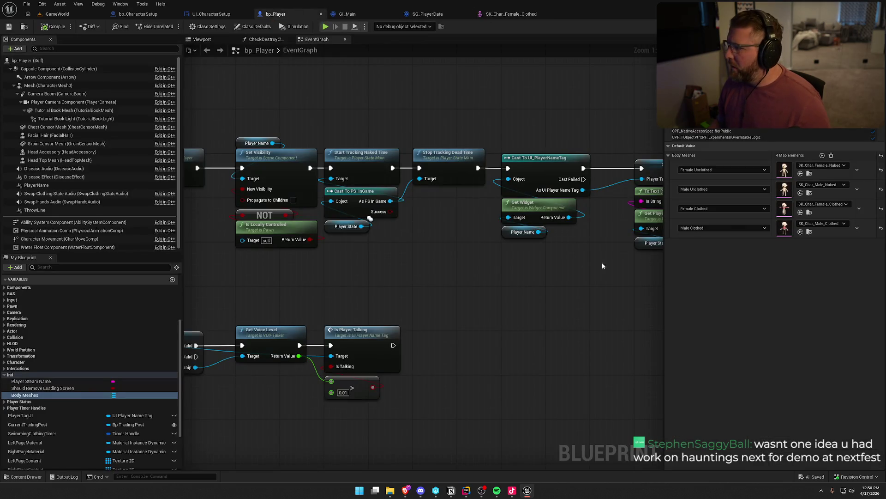
{"action": "double_click", "coordinate": [788, 235]}
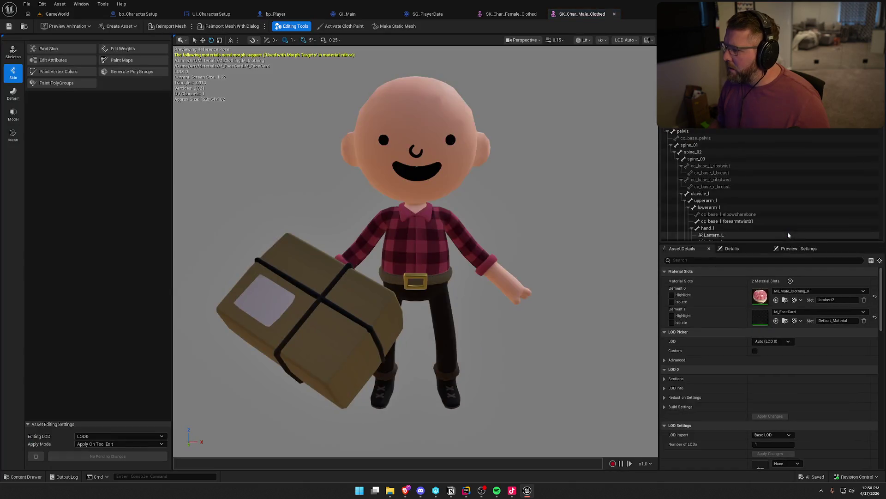
View SK_Char_Female_Clothed from the front, open MI_Female_Clothing_01, then return to GameWorld
{"action": "left_click", "coordinate": [506, 16]}
{"action": "mouse_move", "coordinate": [564, 202]}
{"action": "left_mouse_down"}
{"action": "mouse_move", "coordinate": [508, 189]}
{"action": "mouse_move", "coordinate": [457, 204]}
{"action": "mouse_move", "coordinate": [548, 236]}
{"action": "left_mouse_up"}
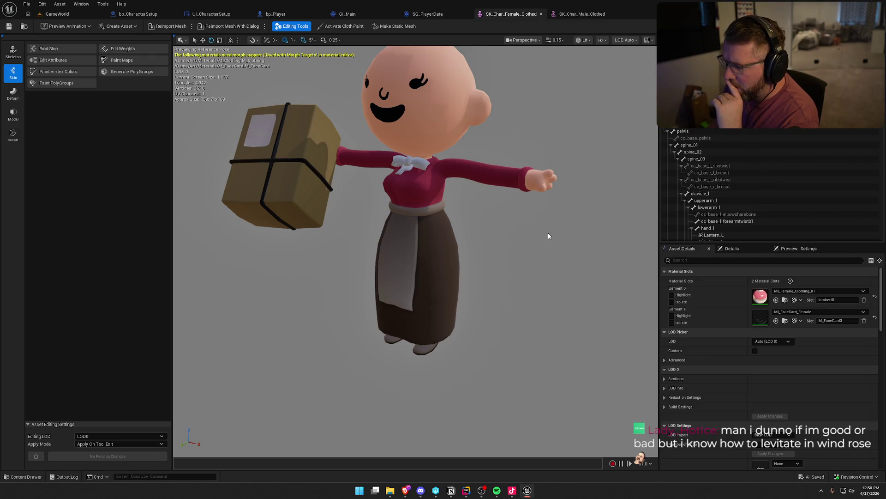
{"action": "left_click", "coordinate": [785, 302]}
{"action": "double_click", "coordinate": [168, 357]}
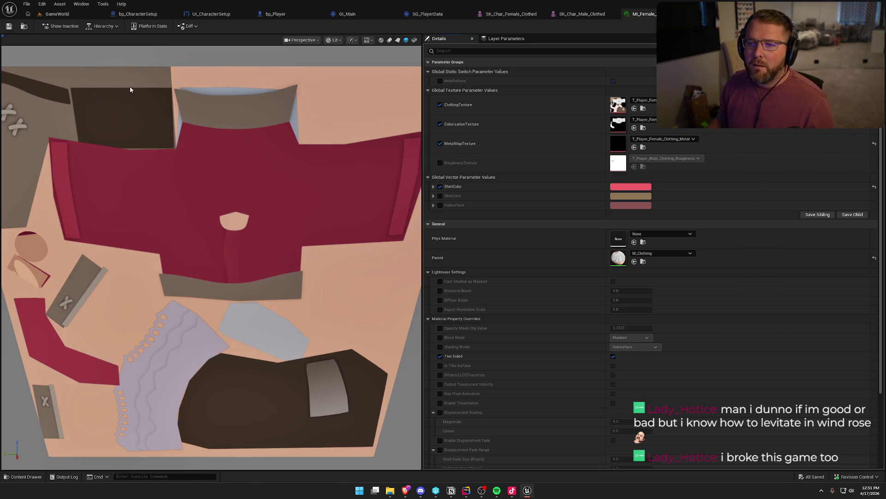
{"action": "left_click", "coordinate": [57, 14]}
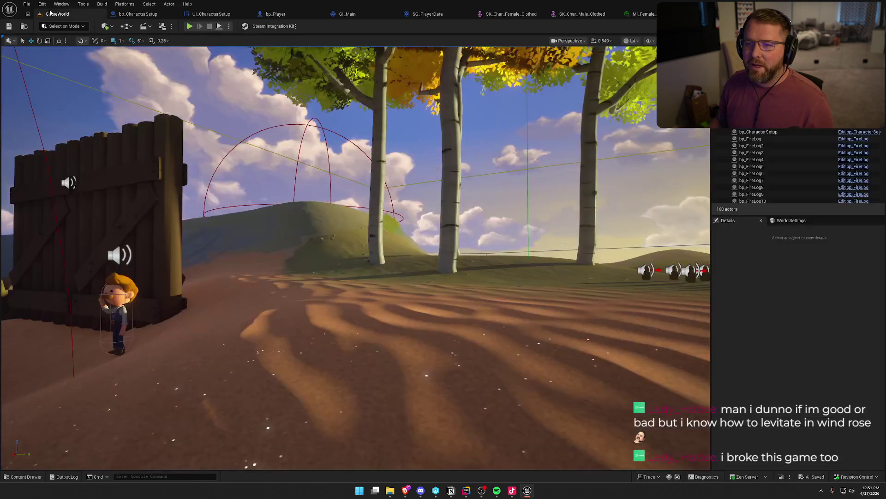
Close the other asset tabs, play, and switch the character to Female in customization
{"action": "right_click", "coordinate": [511, 16]}
{"action": "left_click", "coordinate": [545, 26]}
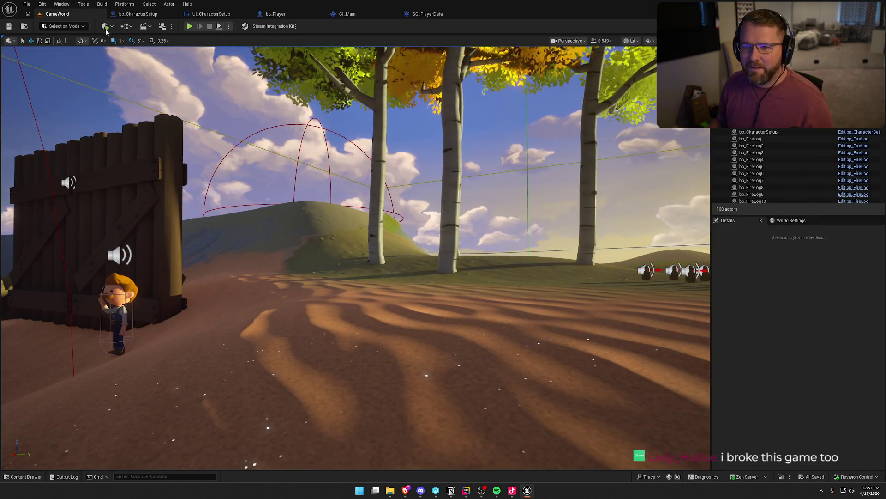
{"action": "left_click", "coordinate": [189, 26]}
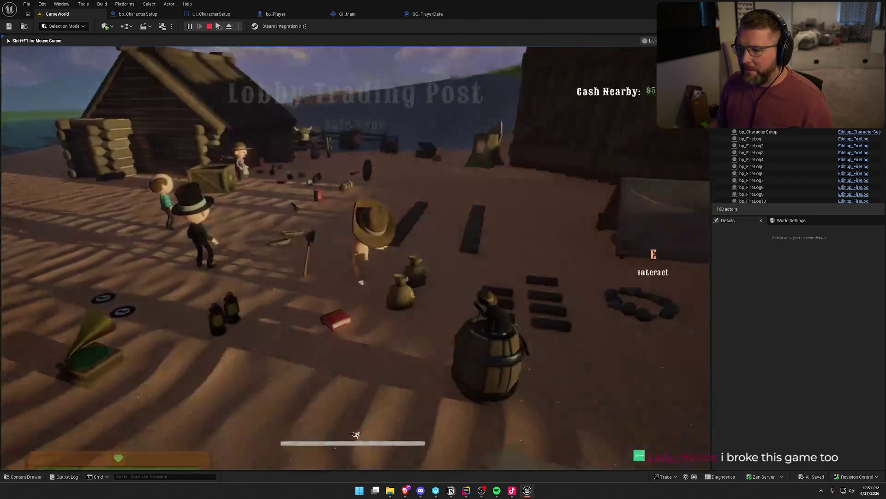
{"action": "key", "text": "shift+w"}
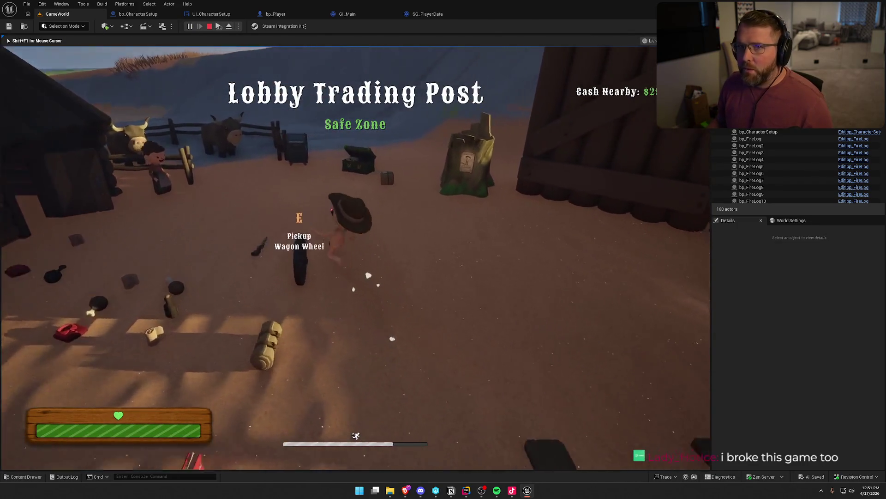
{"action": "key", "text": "e"}
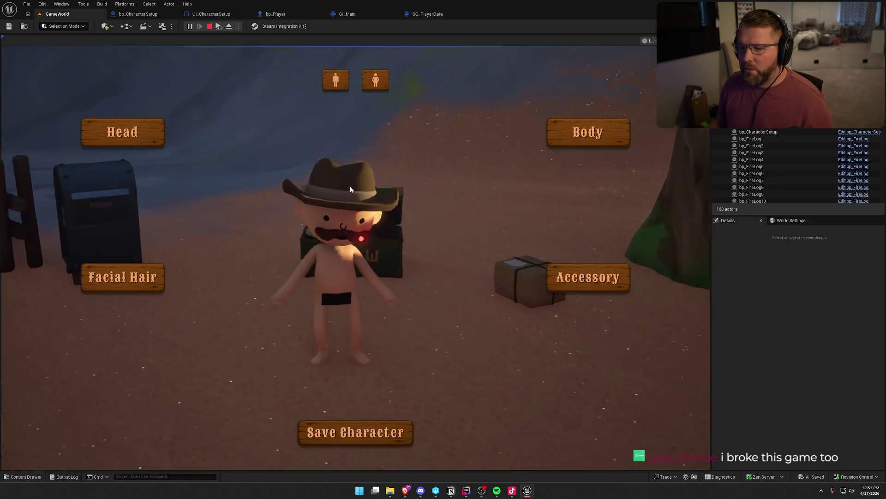
{"action": "left_click", "coordinate": [375, 80]}
{"action": "left_click", "coordinate": [356, 432]}
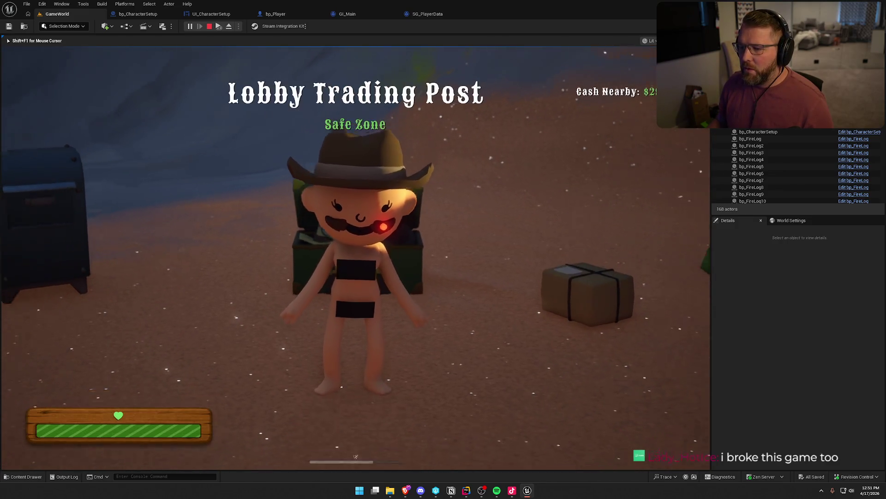
Walk the female character past the trading post and tent up the sandy hill
{"action": "key", "text": "w"}
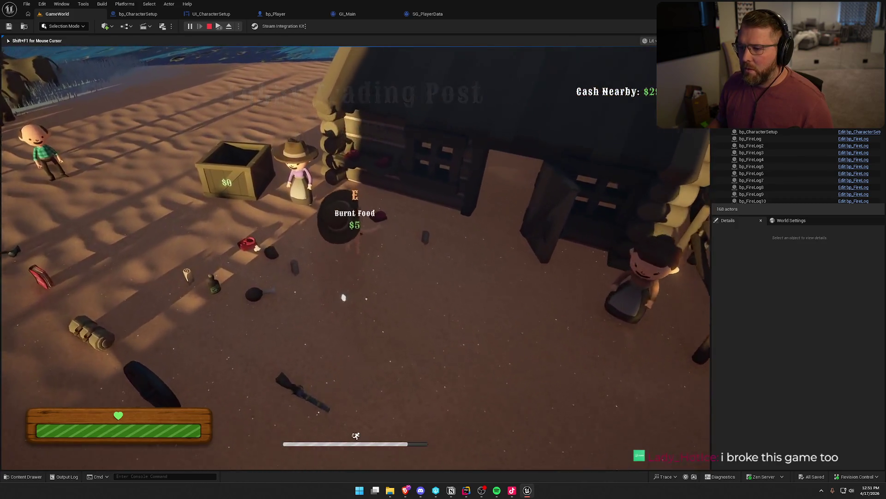
{"action": "key", "text": "s"}
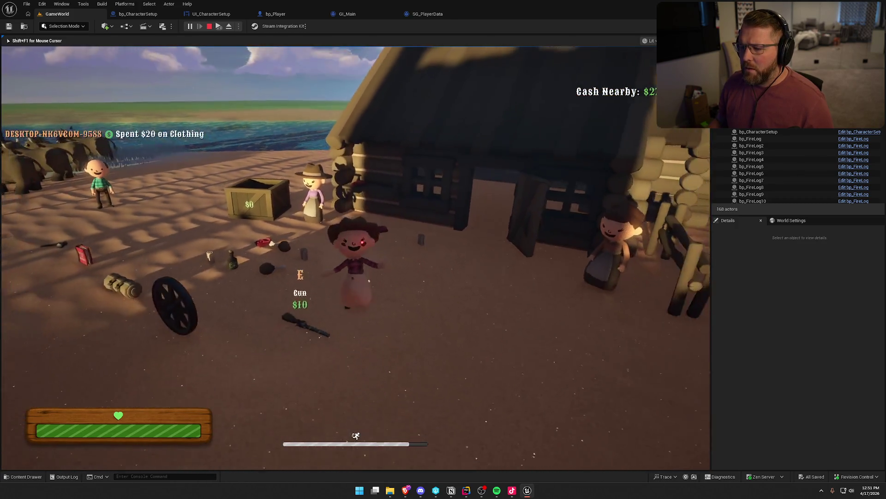
{"action": "key", "text": "w"}
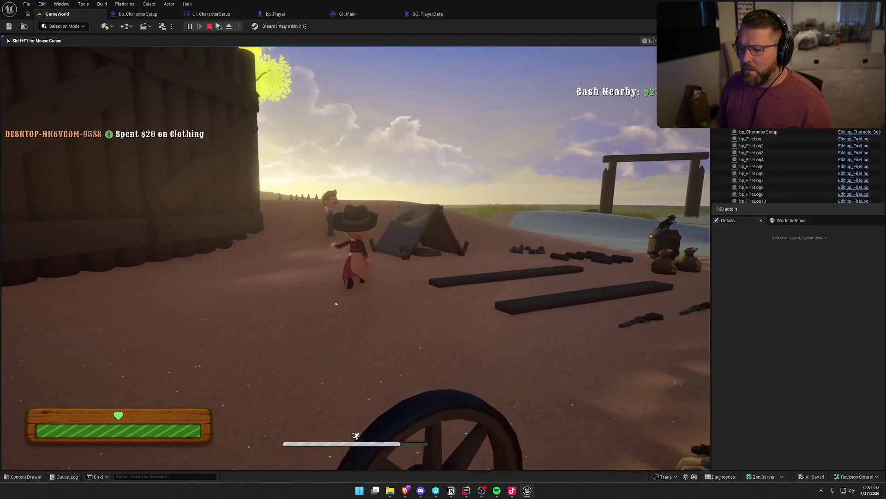
{"action": "key", "text": "space"}
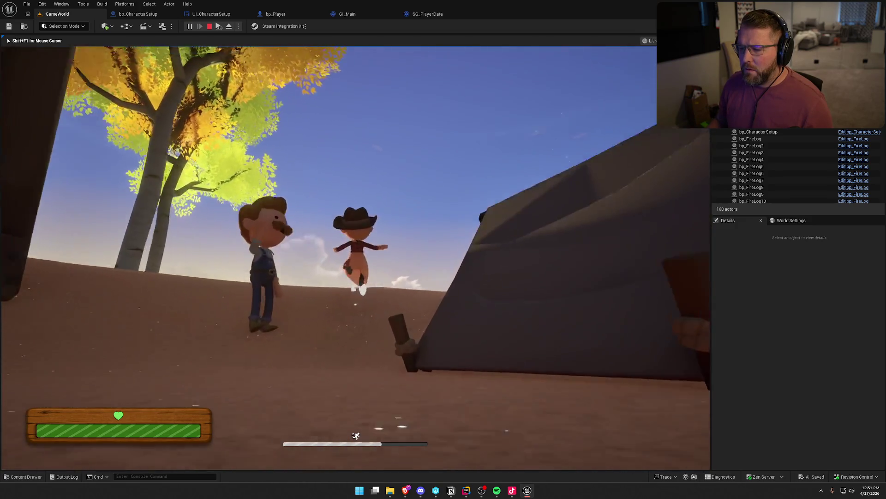
{"action": "key", "text": "w"}
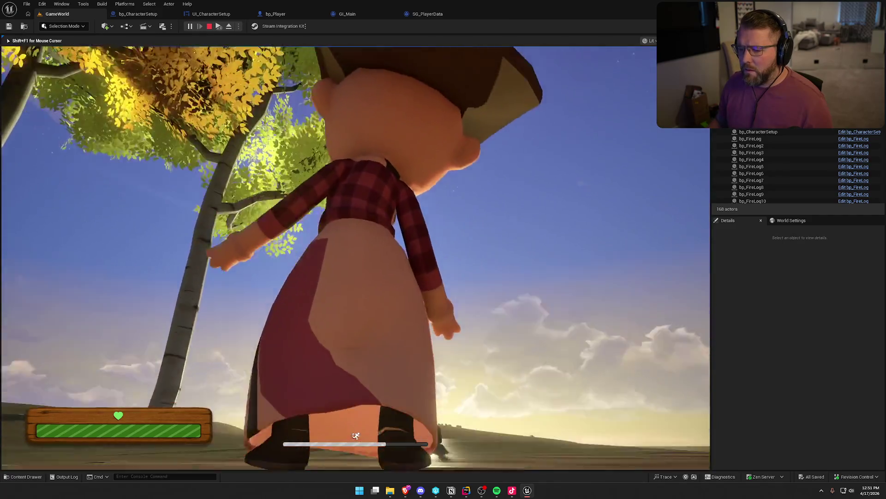
{"action": "key", "text": "w"}
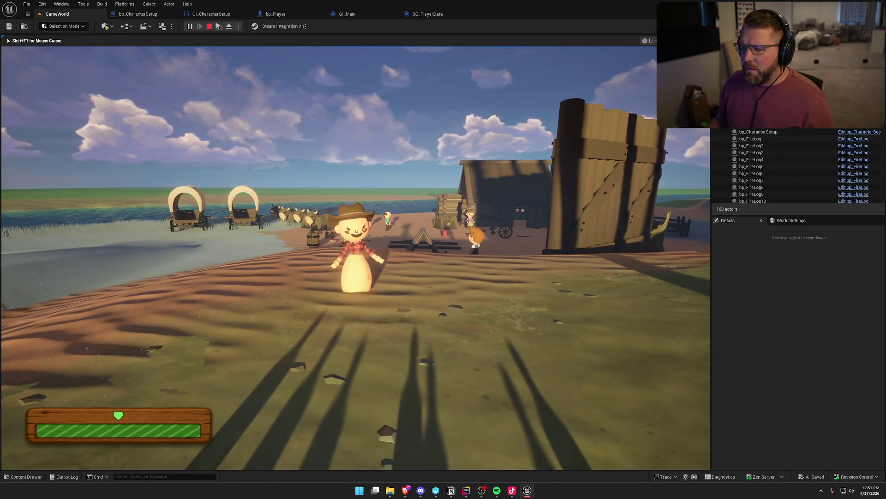
{"action": "key", "text": "w"}
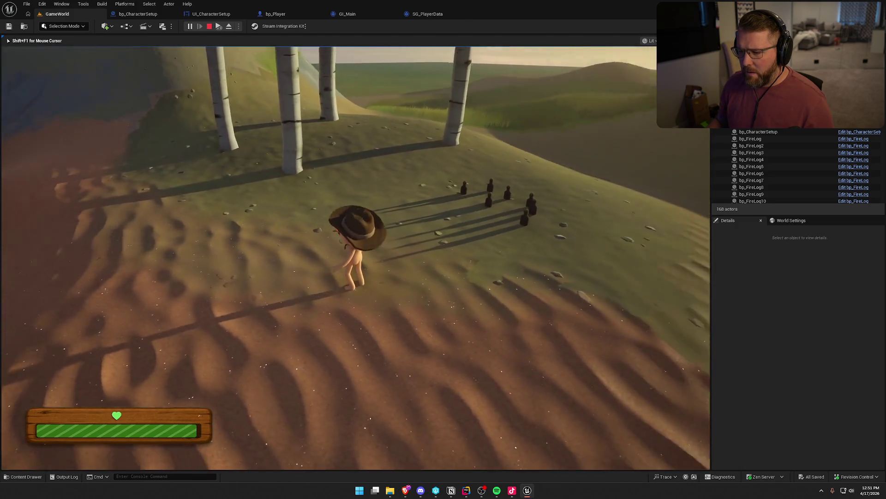
Pick up the red outfit, equip and drop it repeatedly, then stop the session
{"action": "key", "text": "e"}
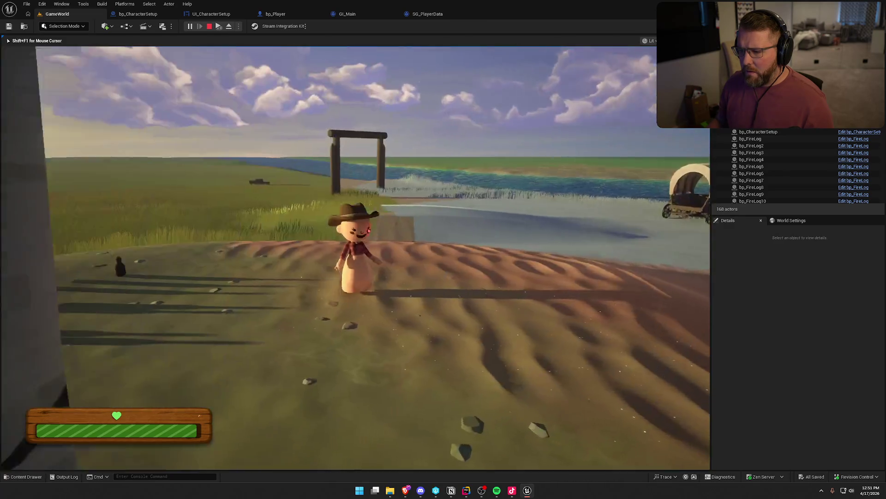
{"action": "right_click", "coordinate": [356, 257]}
{"action": "left_click", "coordinate": [356, 258]}
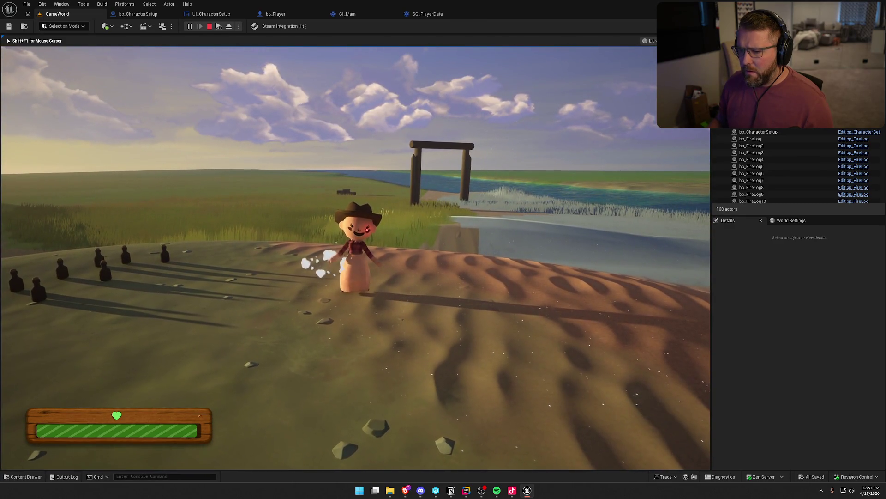
{"action": "right_click", "coordinate": [356, 258]}
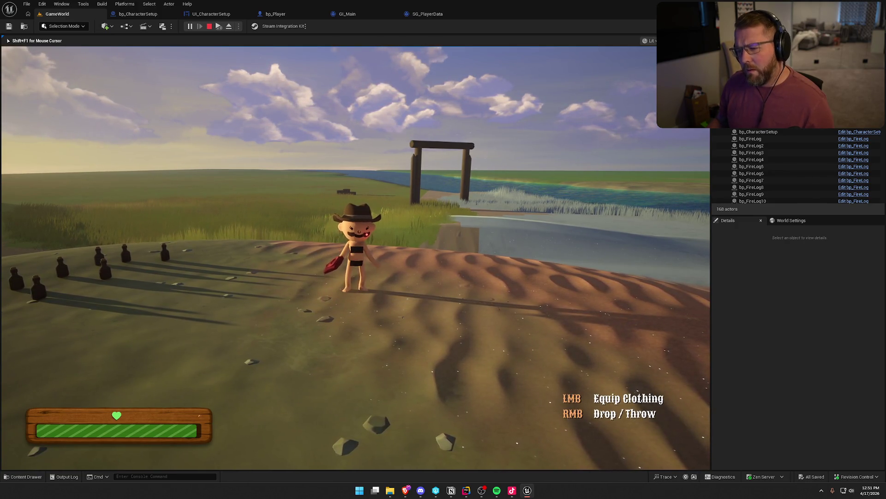
{"action": "left_click", "coordinate": [355, 258]}
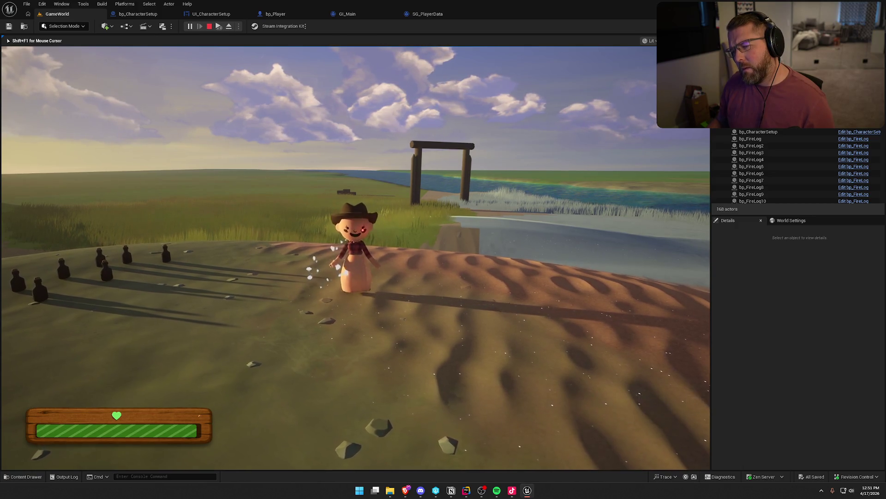
{"action": "right_click", "coordinate": [356, 258]}
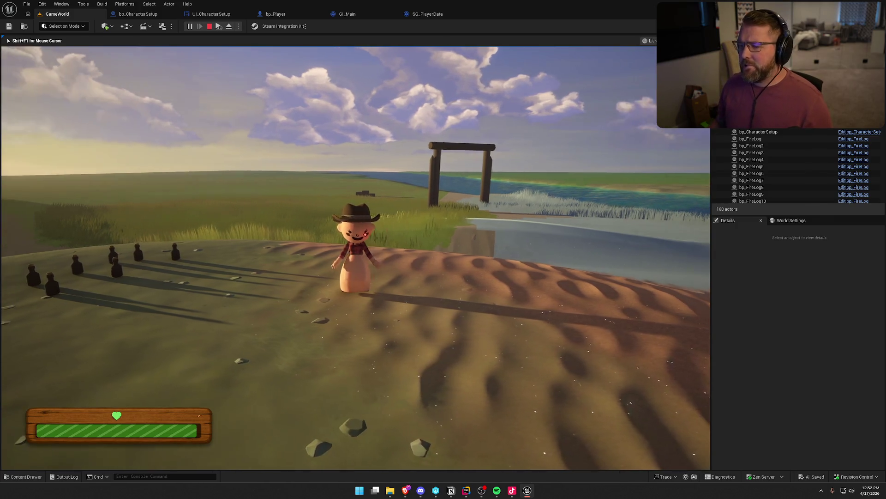
{"action": "key", "text": "Escape"}
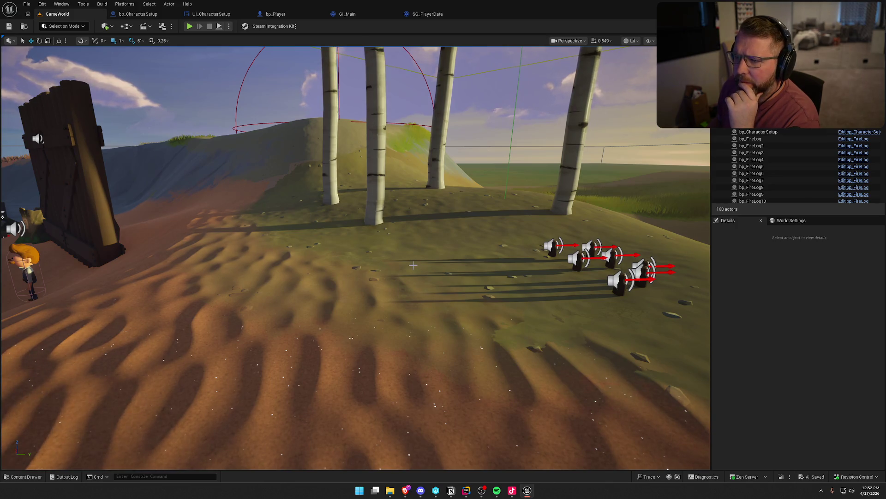
Return to Rider at the PlayerClothingMaterial line of FPlayerVisuals in TrailErrorData.h
{"action": "left_click", "coordinate": [466, 491]}
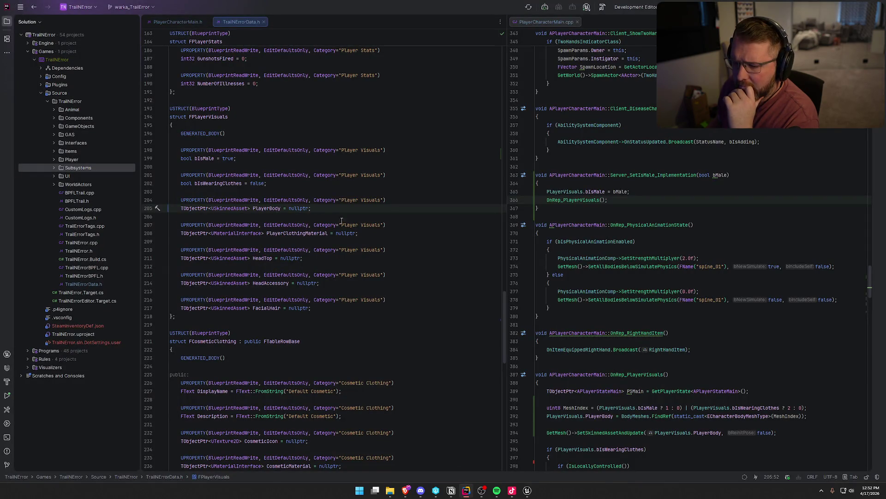
{"action": "left_click", "coordinate": [363, 233]}
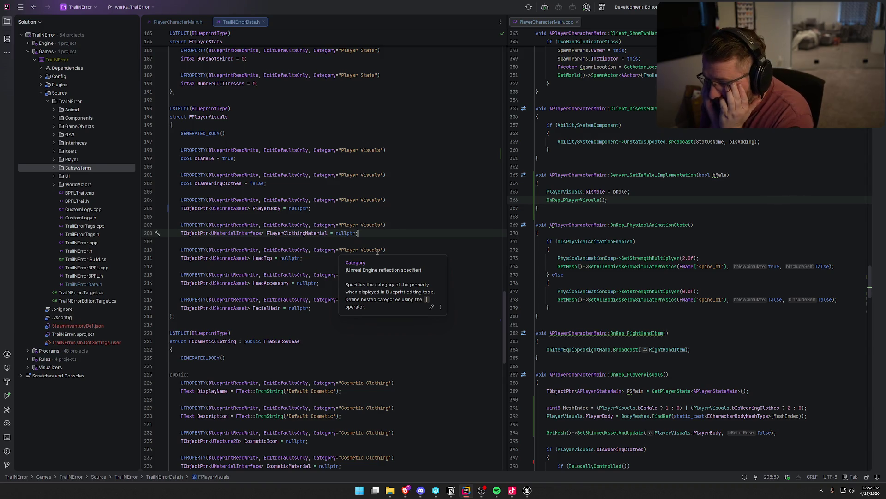
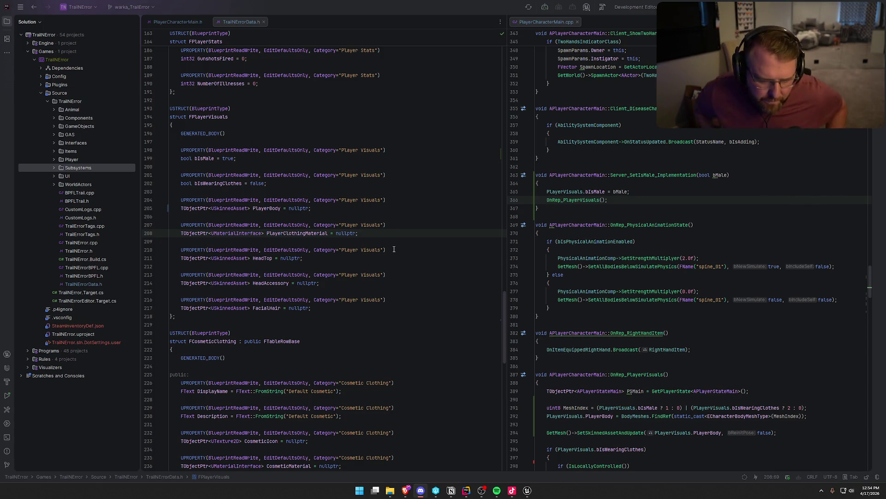
Return to bp_Player in Unreal and open the SK_Char_Female_Naked body mesh from Body Meshes
{"action": "left_click", "coordinate": [527, 490]}
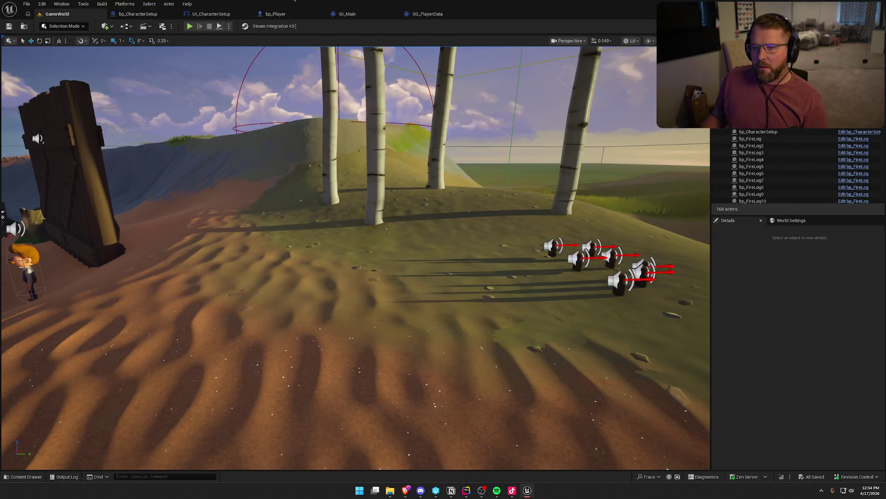
{"action": "left_click", "coordinate": [276, 14]}
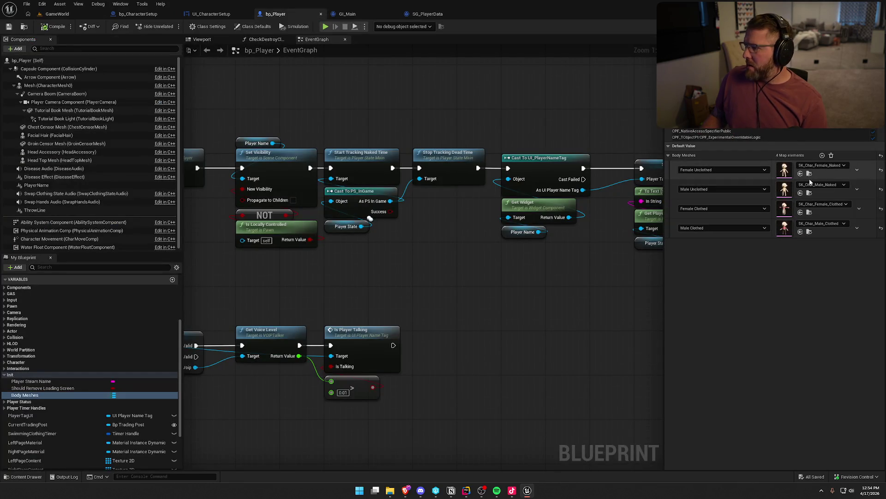
{"action": "double_click", "coordinate": [783, 172]}
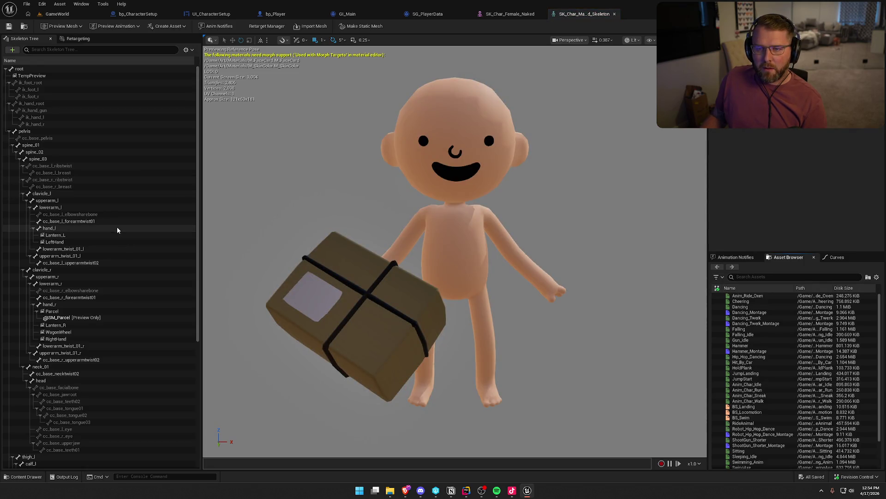
Select and frame the head bone on the male skeleton asset
{"action": "scroll", "coordinate": [110, 275], "scroll_direction": "down", "scroll_amount": 1}
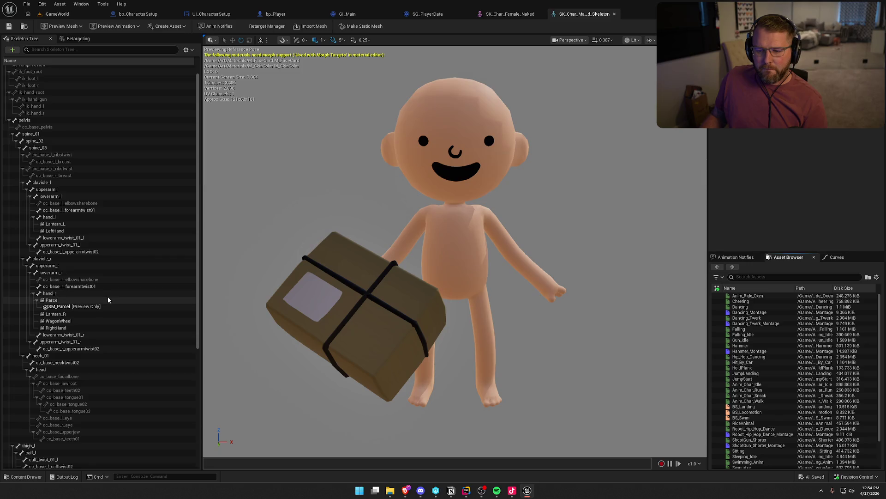
{"action": "scroll", "coordinate": [107, 296], "scroll_direction": "down", "scroll_amount": 2}
{"action": "left_click", "coordinate": [79, 346]}
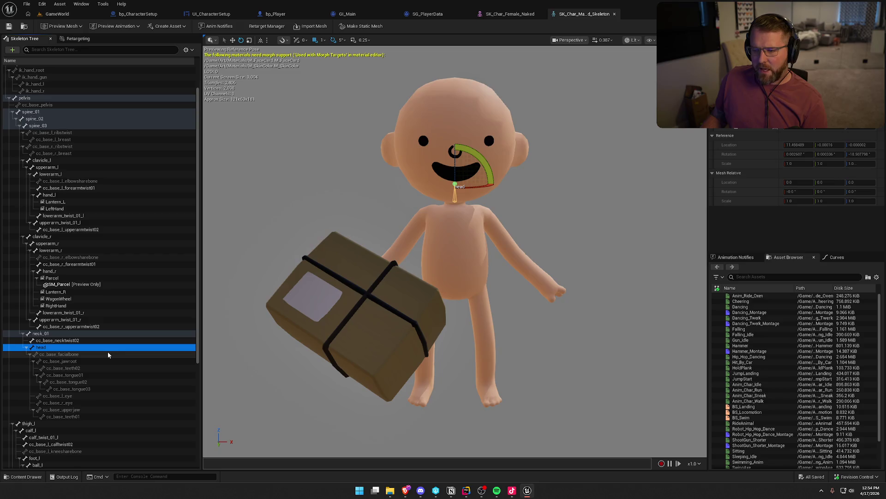
{"action": "key", "text": "f"}
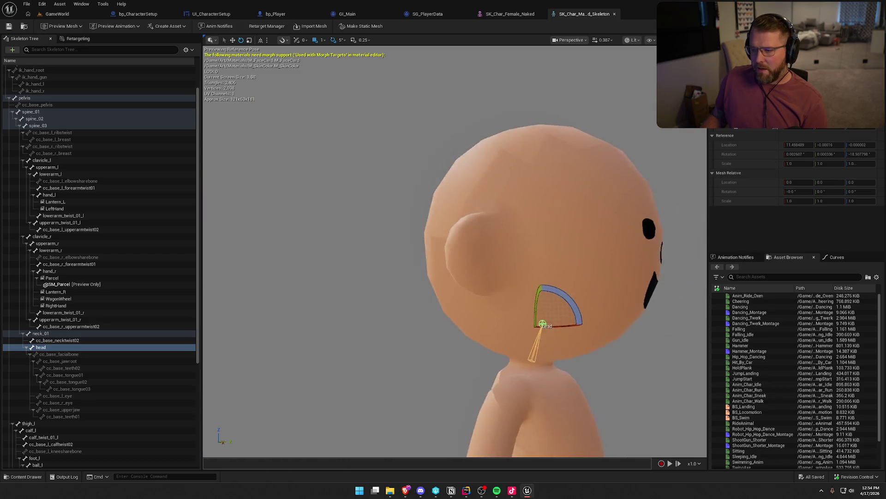
{"action": "scroll", "coordinate": [444, 274], "scroll_direction": "down", "scroll_amount": 5}
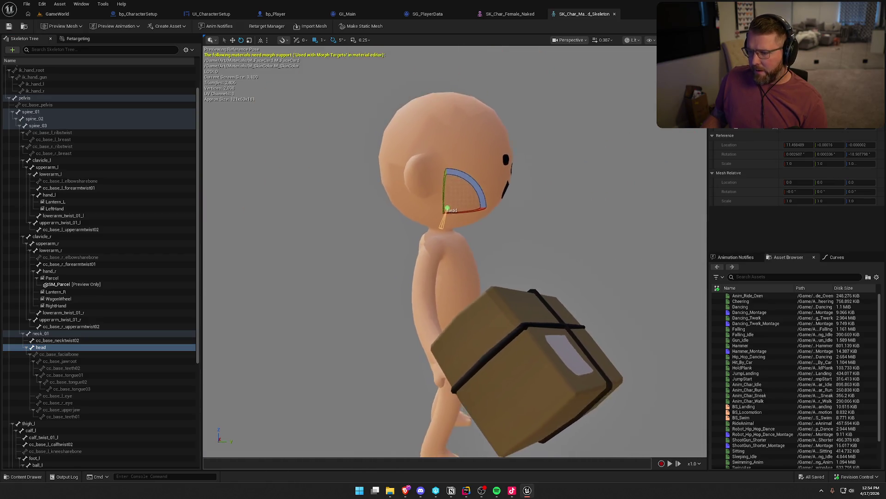
{"action": "left_click_drag", "start_coordinate": [456, 273], "coordinate": [355, 276]}
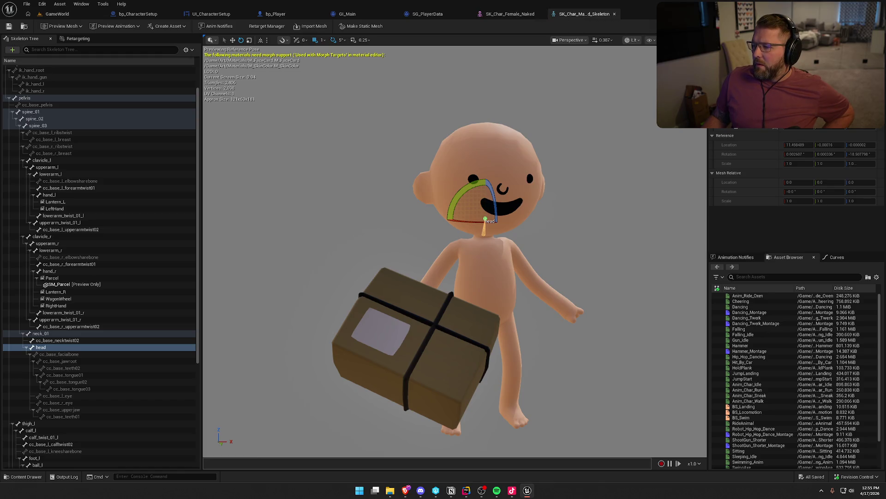
Select the female naked mesh's head bone, compare it with the male skeleton, then select bp_Player's Facial Hair
{"action": "left_click", "coordinate": [510, 14]}
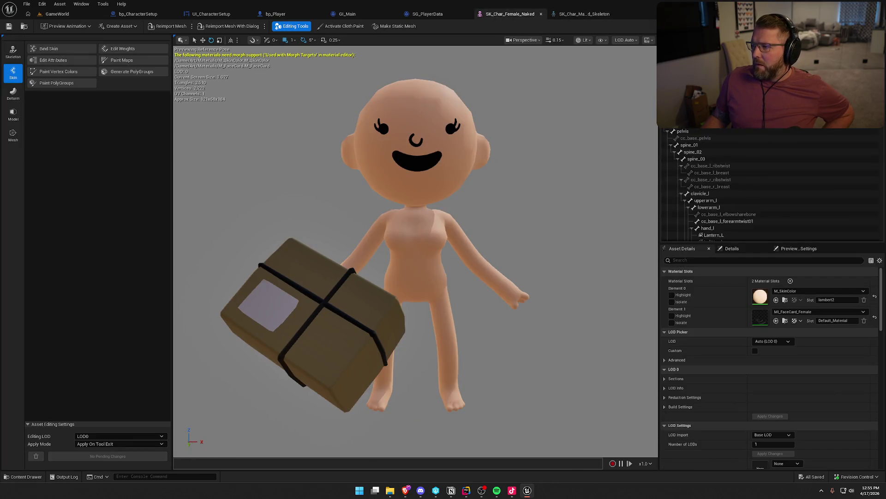
{"action": "scroll", "coordinate": [725, 156], "scroll_direction": "down", "scroll_amount": 10}
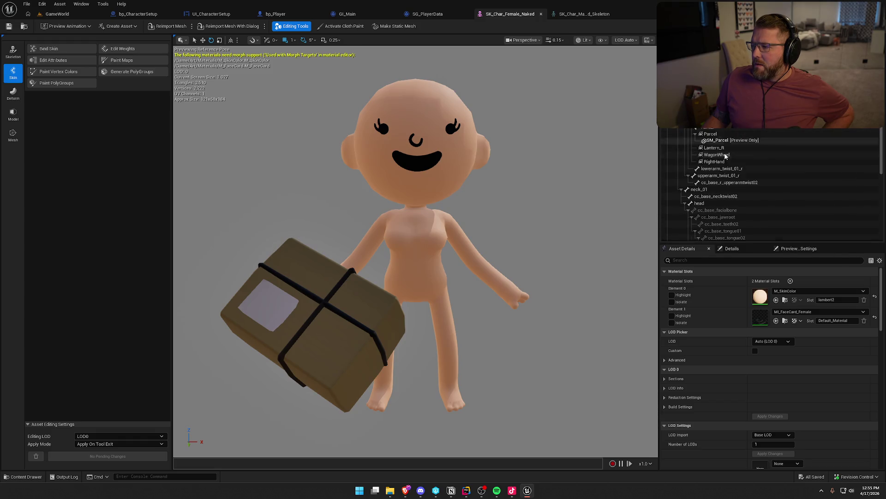
{"action": "left_click", "coordinate": [699, 203]}
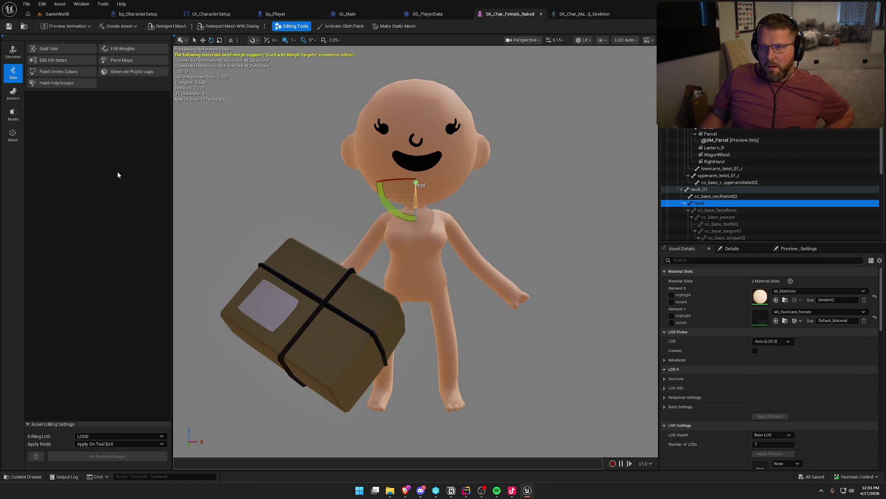
{"action": "left_click", "coordinate": [584, 15]}
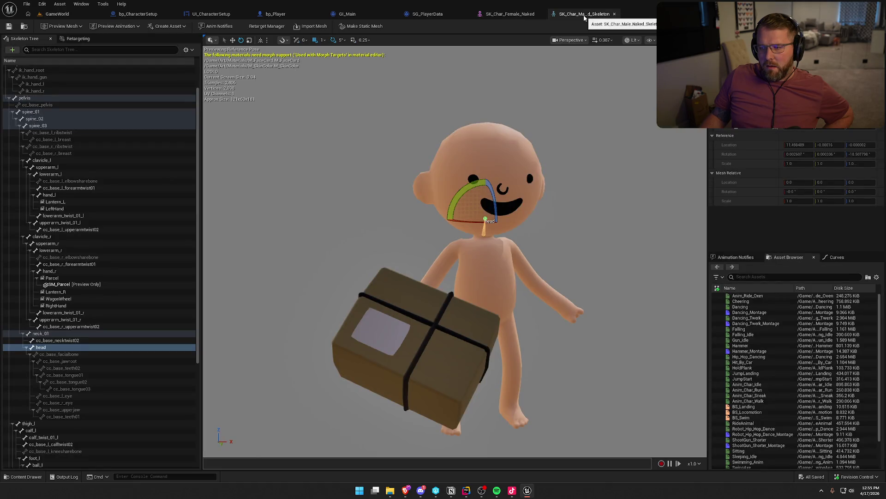
{"action": "left_click", "coordinate": [505, 14]}
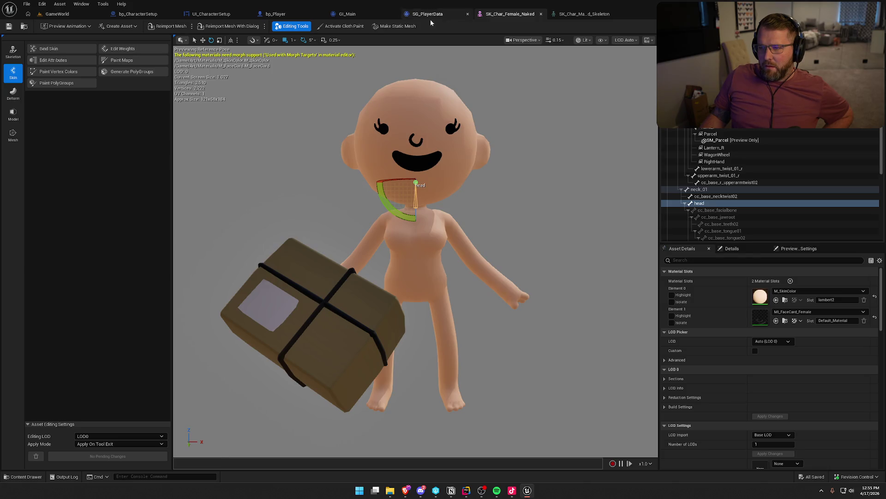
{"action": "left_click", "coordinate": [275, 13]}
{"action": "left_click", "coordinate": [52, 136]}
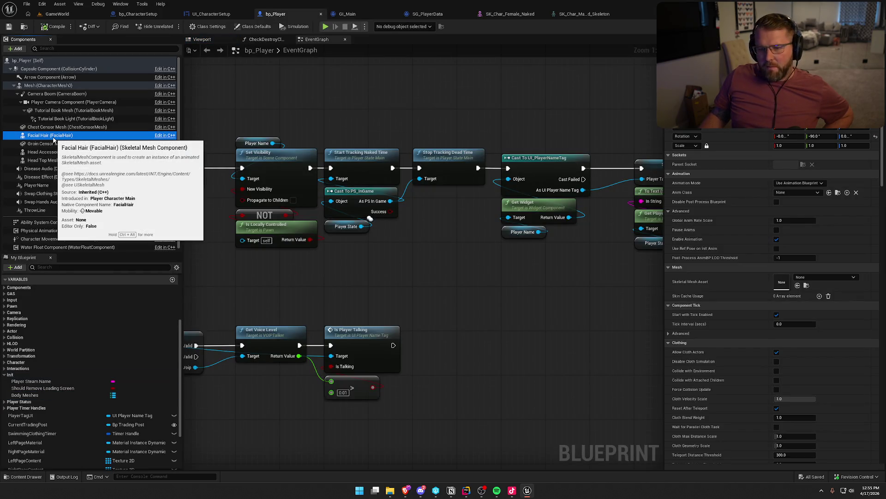
Preview the hatted character in bp_Player's Viewport, inspecting the Head Accessory and Facial Hair components
{"action": "left_click", "coordinate": [213, 40]}
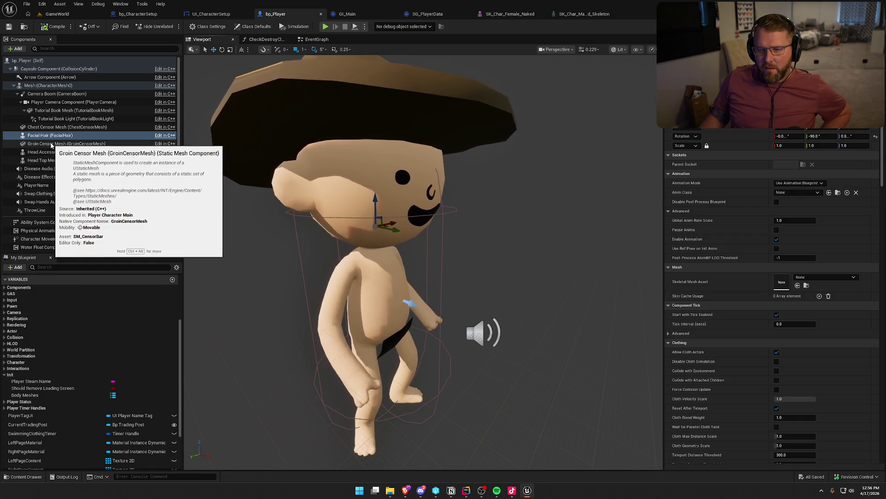
{"action": "left_click", "coordinate": [62, 152]}
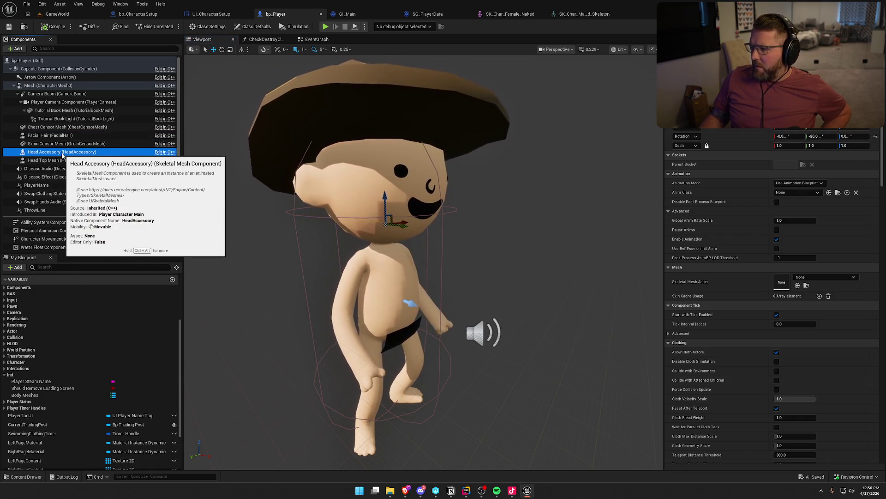
{"action": "left_click", "coordinate": [50, 136]}
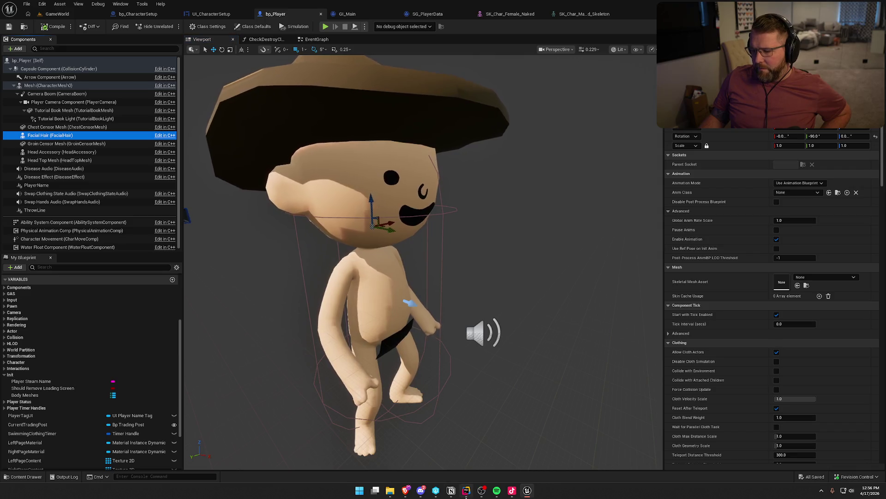
{"action": "left_click", "coordinate": [467, 492]}
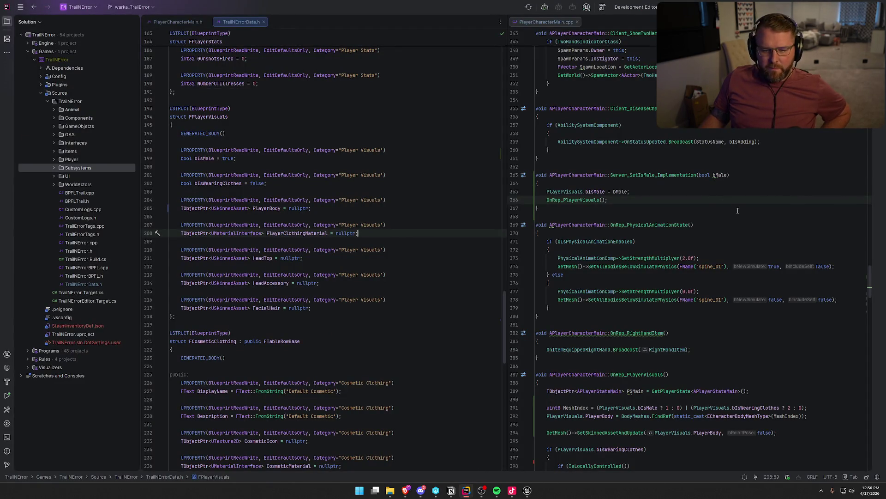
Review the constructor's SetupAttachment calls in PlayerCharacterMain.cpp, then select bp_Player's main body Mesh
{"action": "scroll", "coordinate": [737, 210], "scroll_direction": "up", "scroll_amount": 10}
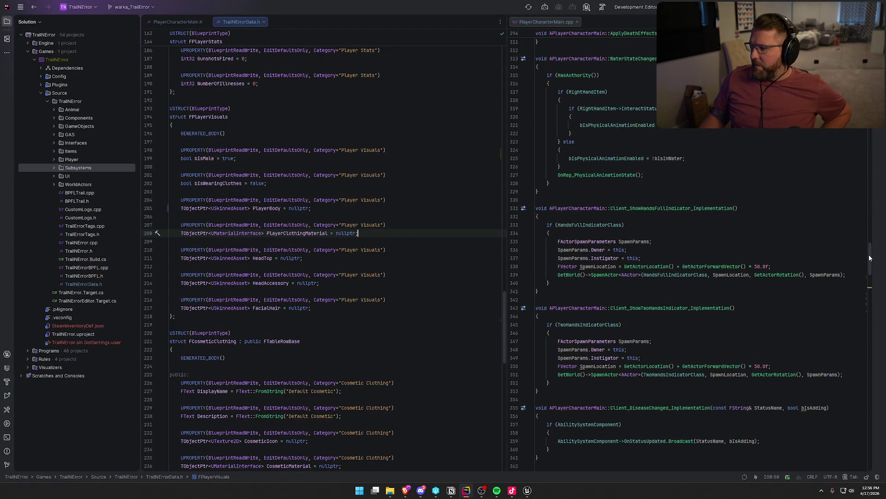
{"action": "scroll", "coordinate": [759, 263], "scroll_direction": "up", "scroll_amount": 20}
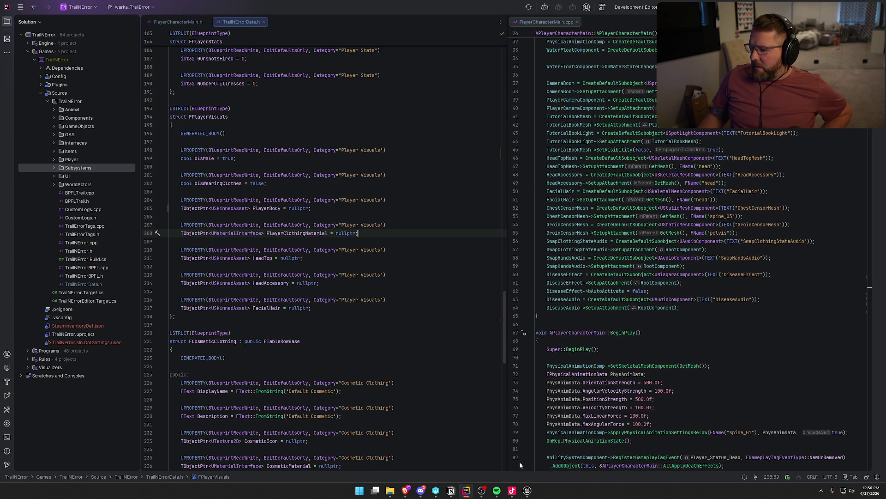
{"action": "left_click", "coordinate": [528, 491]}
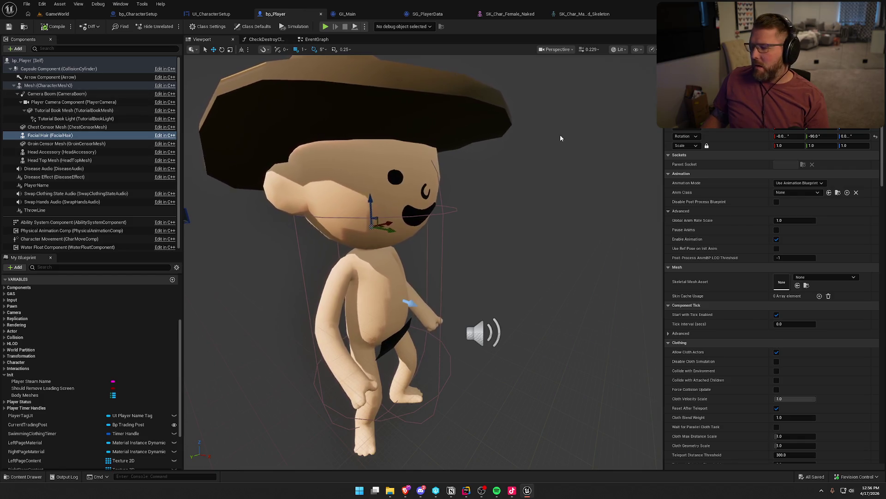
{"action": "left_click", "coordinate": [434, 198]}
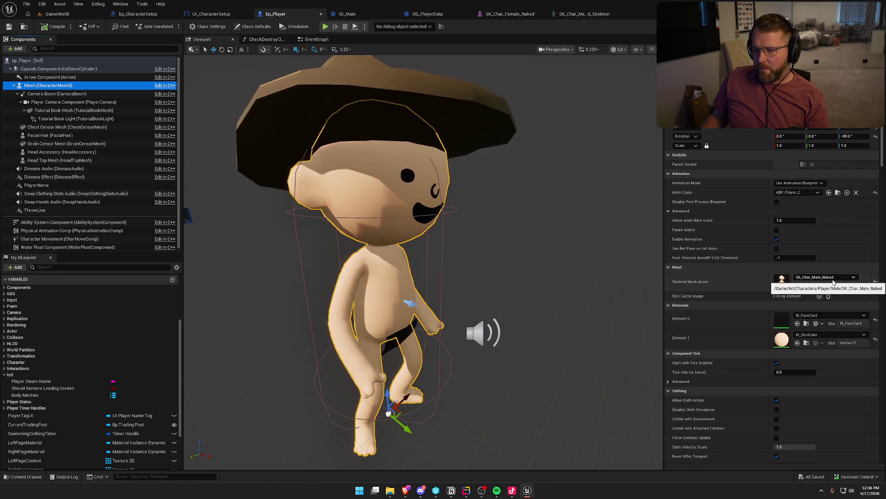
Swap the body Skeletal Mesh Asset to SK_Char_Female_Naked and back to SK_Char_Male_Naked
{"action": "left_click", "coordinate": [834, 277]}
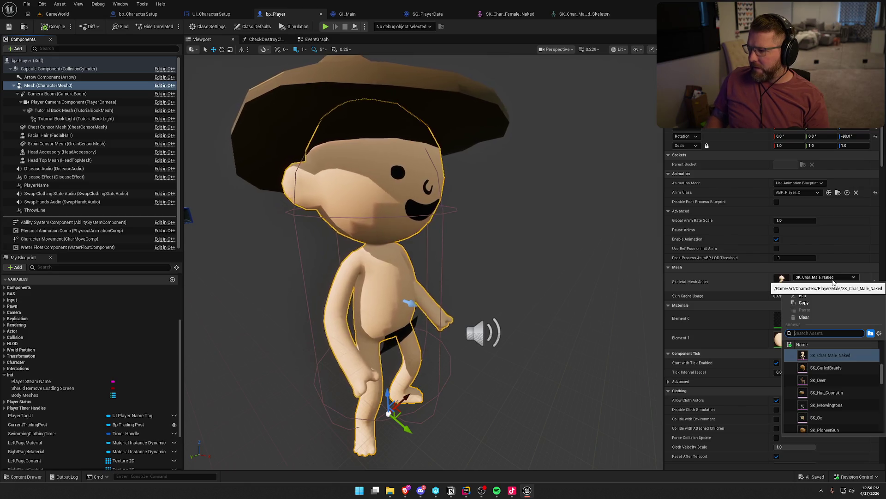
{"action": "type", "text": "naked"}
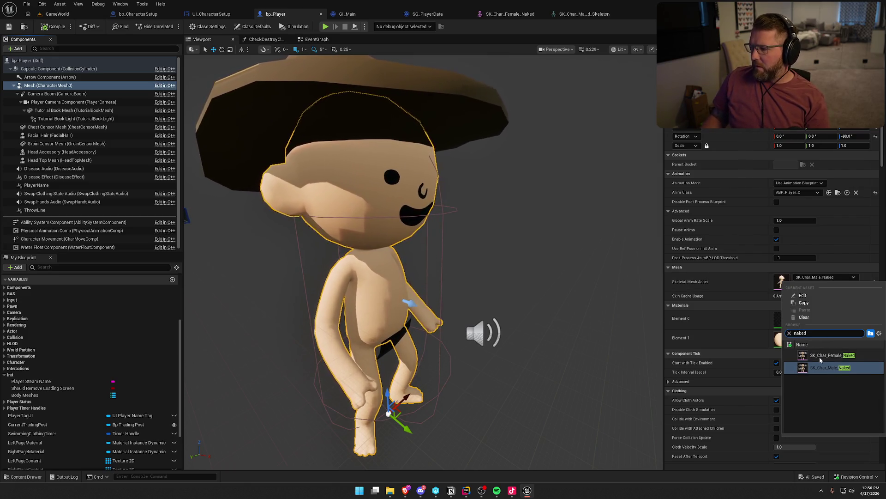
{"action": "left_click", "coordinate": [821, 356]}
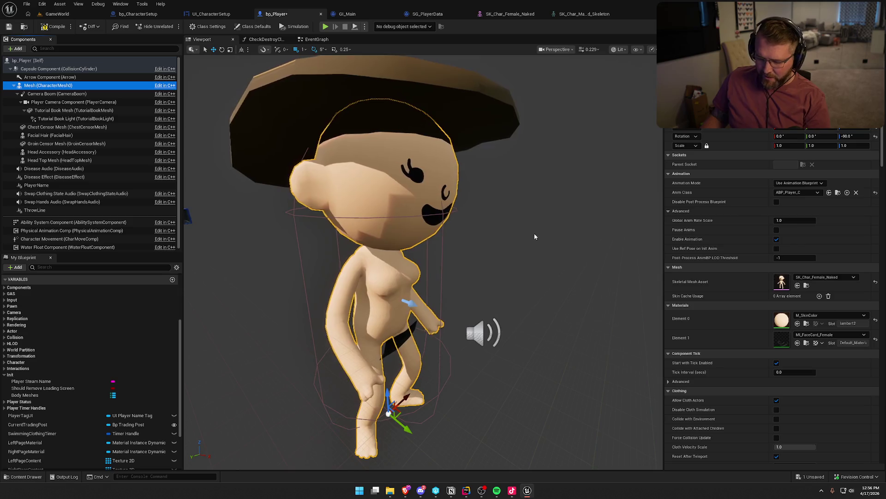
{"action": "left_click_drag", "start_coordinate": [533, 234], "coordinate": [462, 238]}
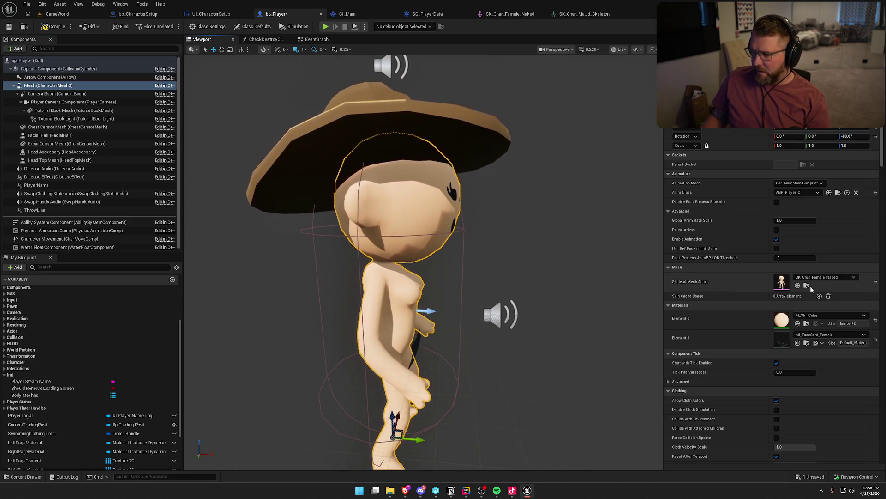
{"action": "left_click", "coordinate": [832, 277]}
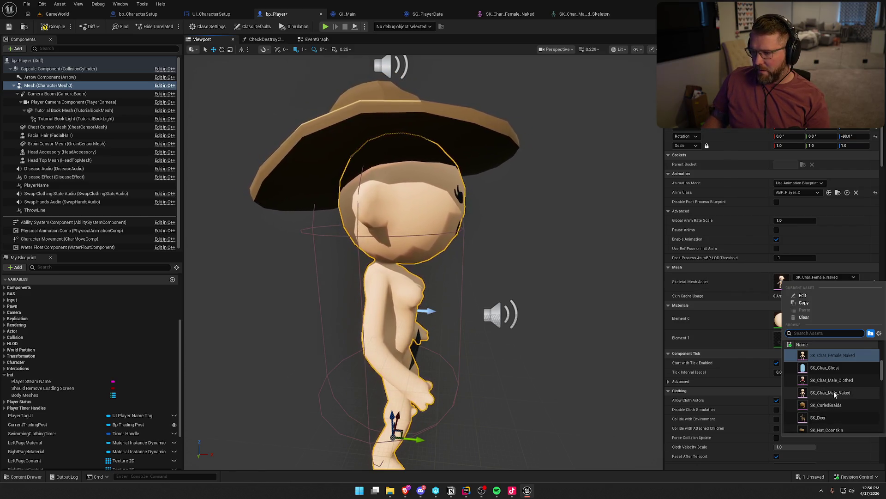
{"action": "left_click", "coordinate": [803, 392]}
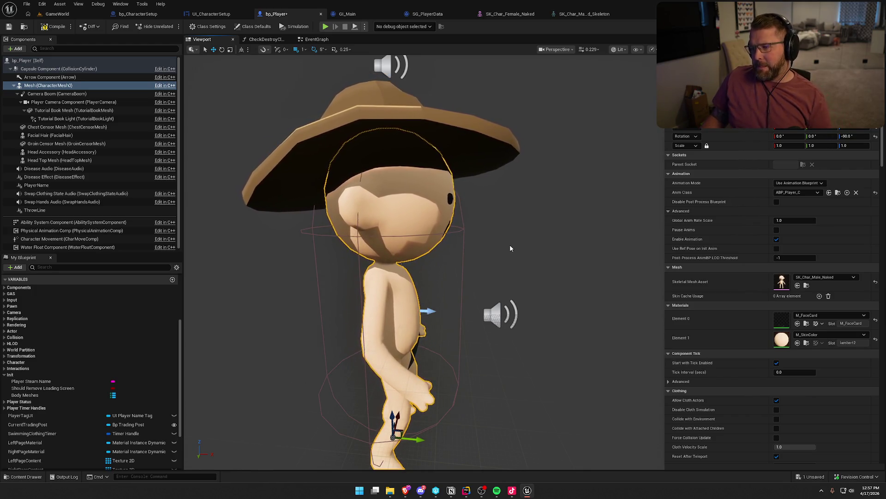
{"action": "left_click_drag", "start_coordinate": [510, 248], "coordinate": [510, 243]}
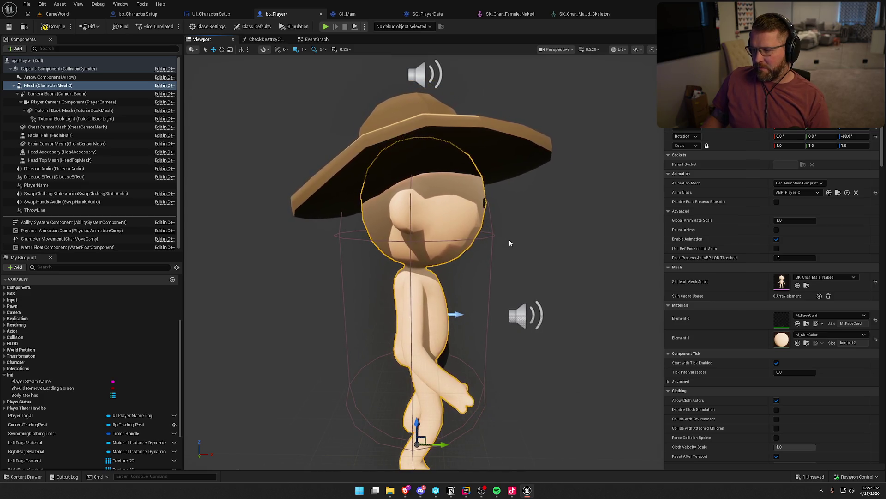
Toggle the body mesh to SK_Char_Female_Naked once more, then restore SK_Char_Male_Naked
{"action": "left_click", "coordinate": [826, 277]}
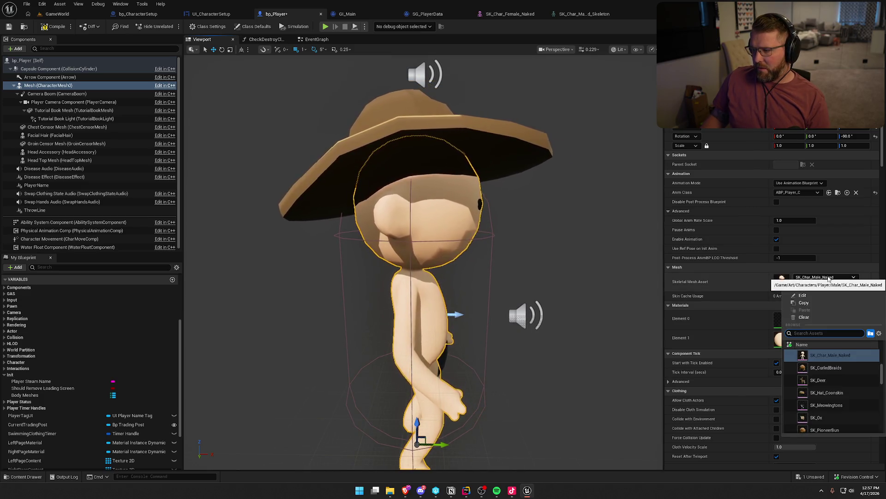
{"action": "type", "text": "naked"}
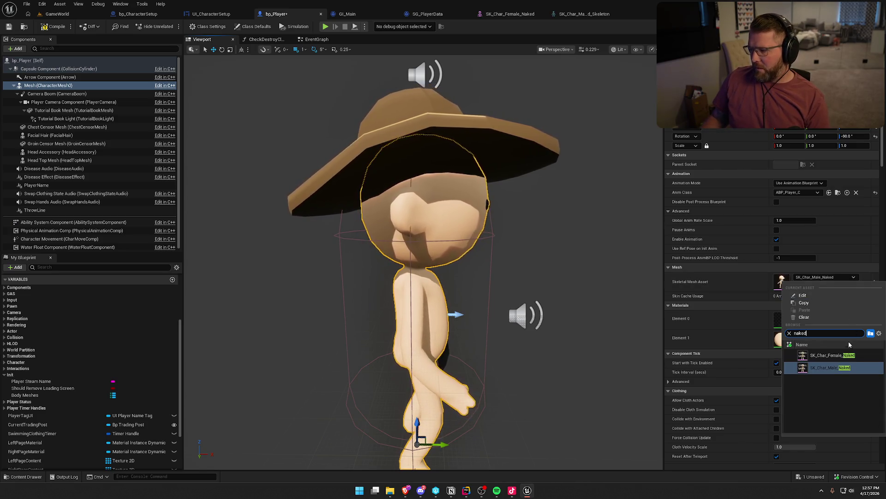
{"action": "left_click", "coordinate": [821, 356]}
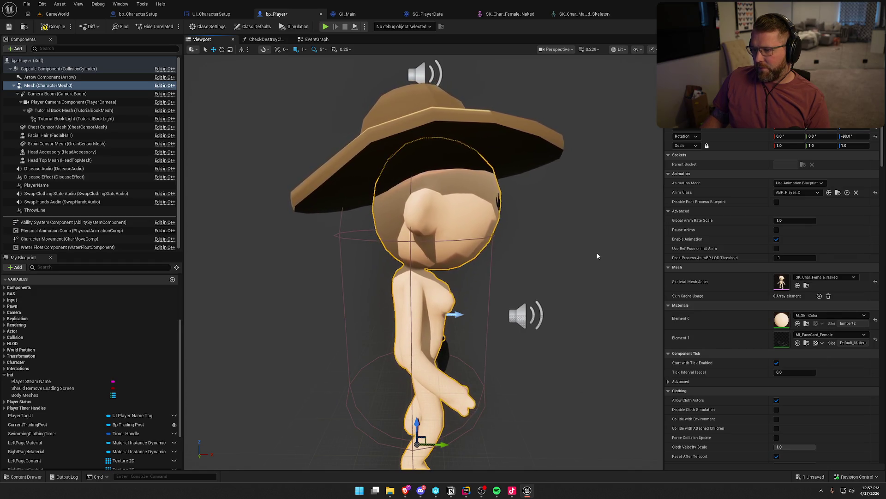
{"action": "left_click", "coordinate": [815, 277]}
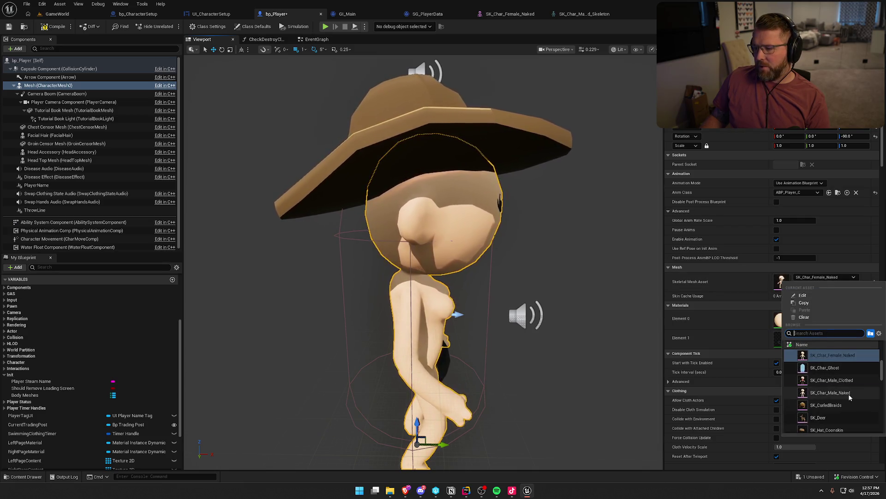
{"action": "left_click", "coordinate": [830, 392]}
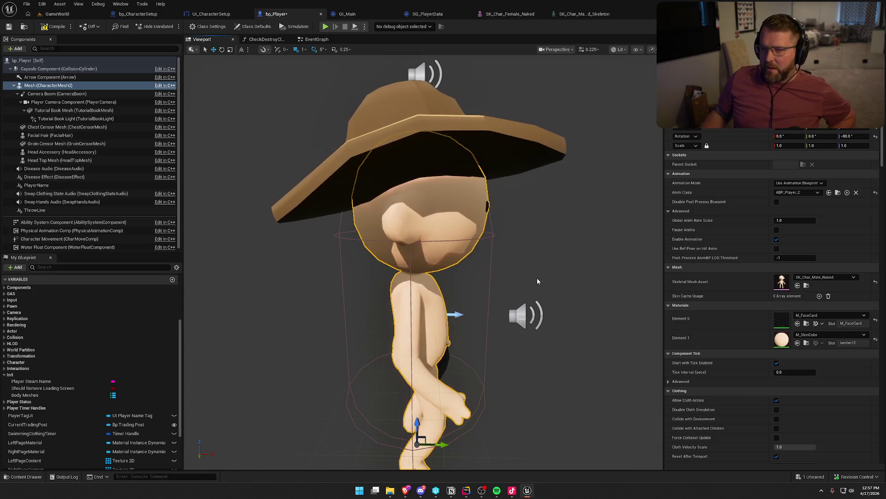
{"action": "key", "text": "ctrl+space"}
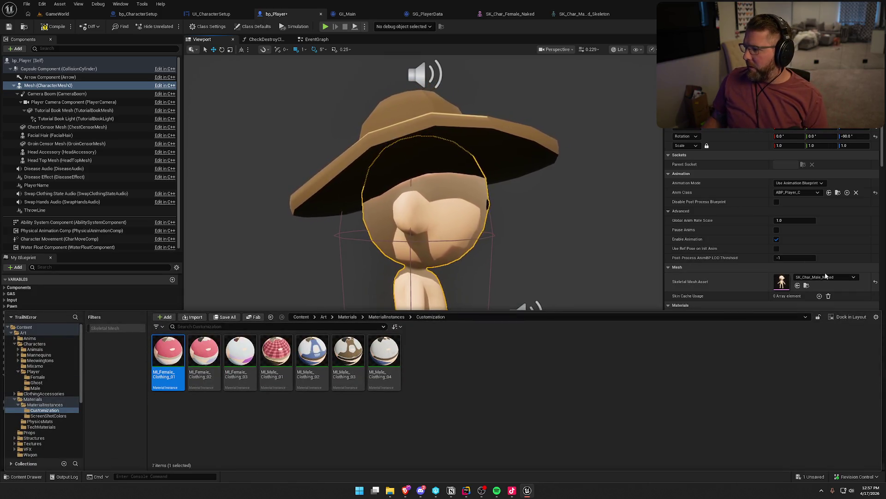
Assign SK_Char_Female_Naked to the player, open it in the mesh editor and orbit around its head
{"action": "left_click", "coordinate": [826, 277]}
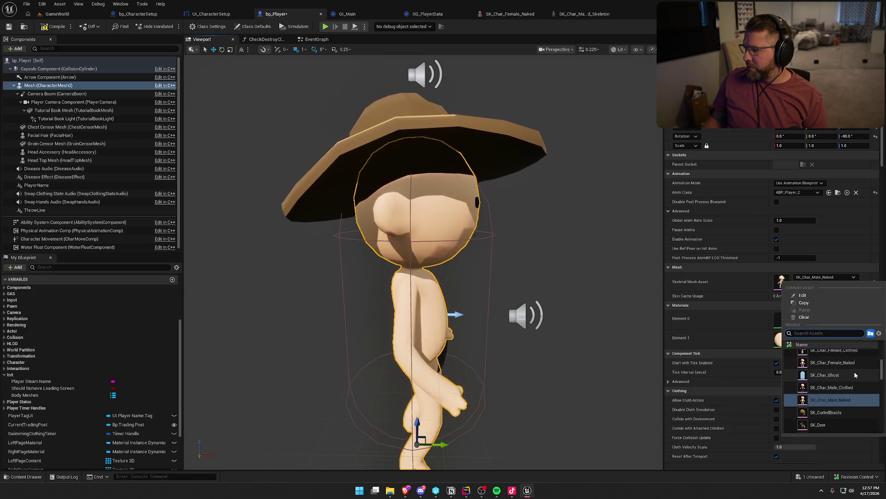
{"action": "left_click", "coordinate": [832, 363]}
{"action": "left_click", "coordinate": [806, 285]}
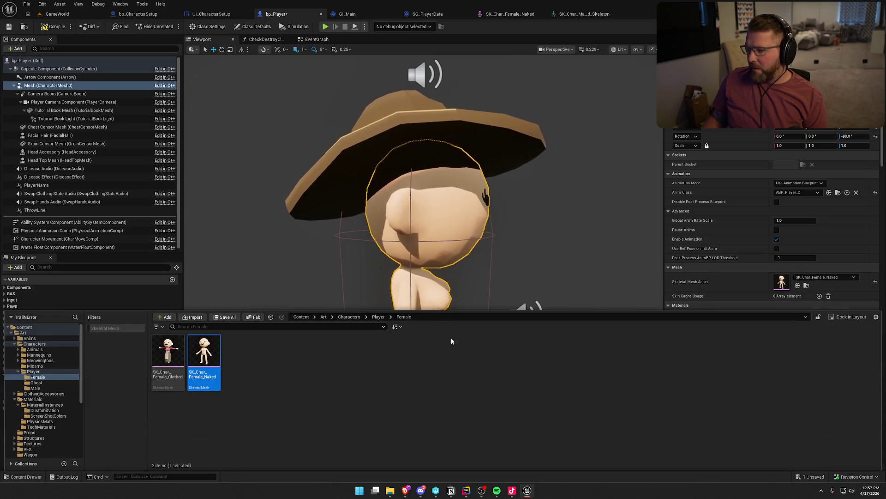
{"action": "double_click", "coordinate": [204, 353]}
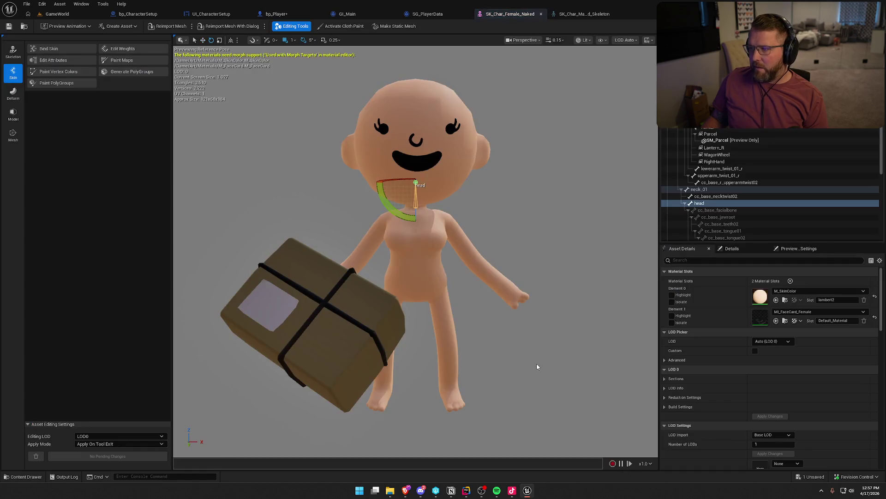
{"action": "mouse_move", "coordinate": [537, 366]}
{"action": "left_mouse_down"}
{"action": "mouse_move", "coordinate": [508, 351]}
{"action": "mouse_move", "coordinate": [439, 351]}
{"action": "left_mouse_up"}
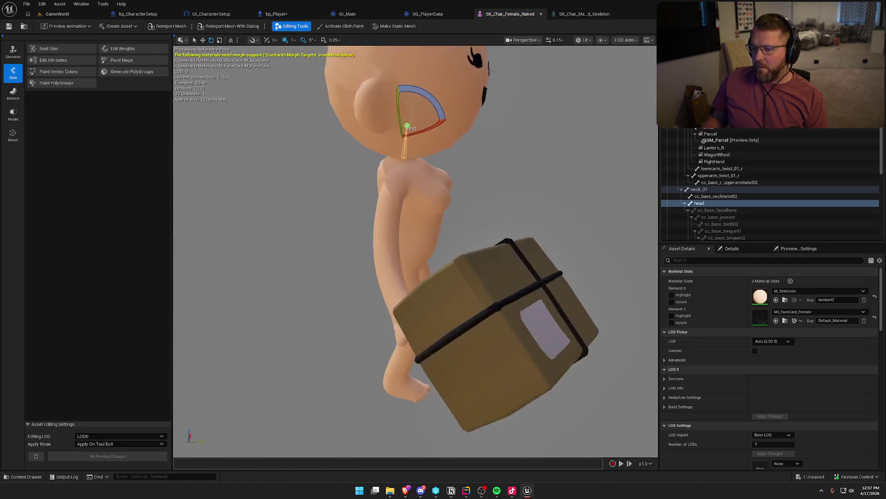
{"action": "mouse_move", "coordinate": [532, 185]}
{"action": "left_mouse_down"}
{"action": "mouse_move", "coordinate": [531, 221]}
{"action": "mouse_move", "coordinate": [532, 199]}
{"action": "left_mouse_up"}
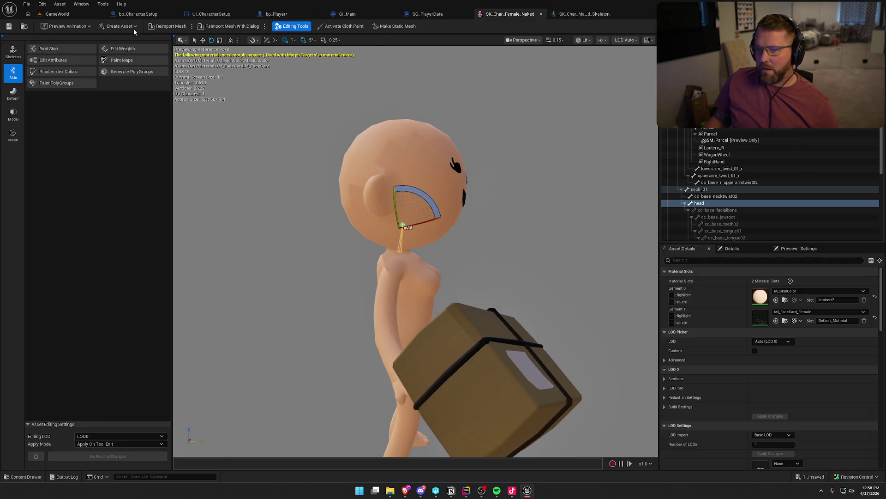
{"action": "left_click_drag", "start_coordinate": [450, 226], "coordinate": [416, 234]}
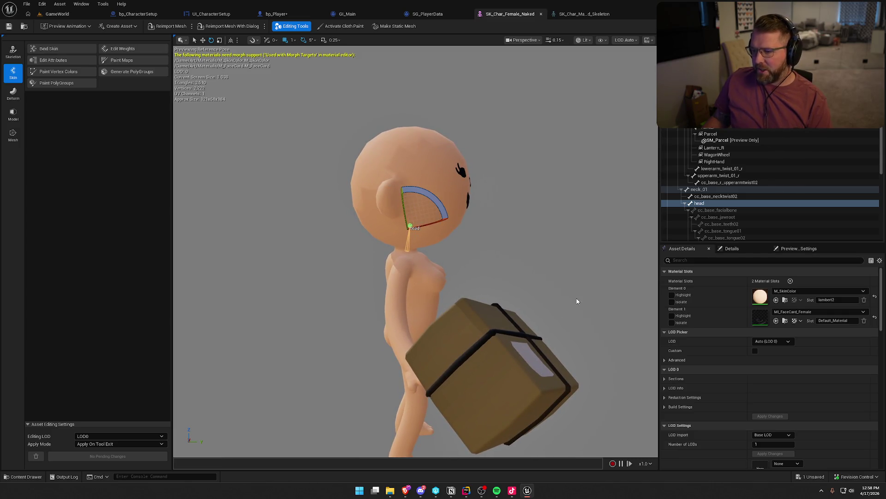
Toggle bp_Player's mesh to SK_Char_Male_Naked and back to SK_Char_Female_Naked, then view the skeleton asset
{"action": "left_click", "coordinate": [276, 14]}
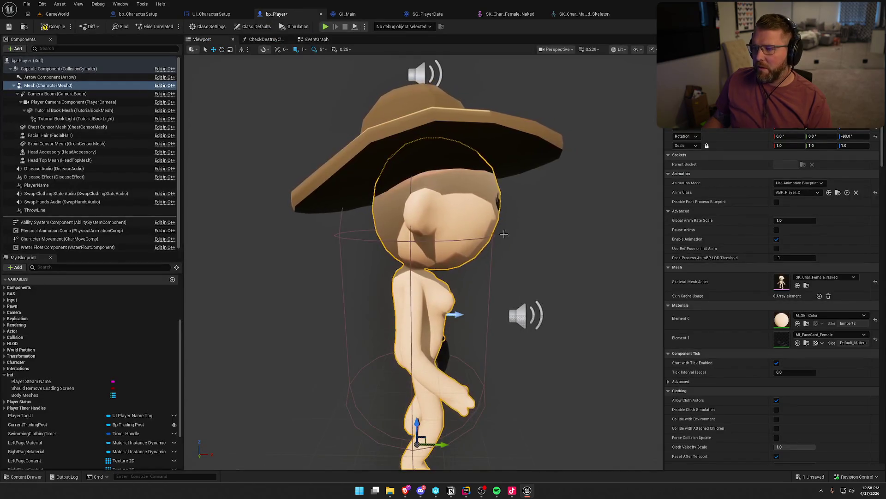
{"action": "left_click", "coordinate": [839, 278]}
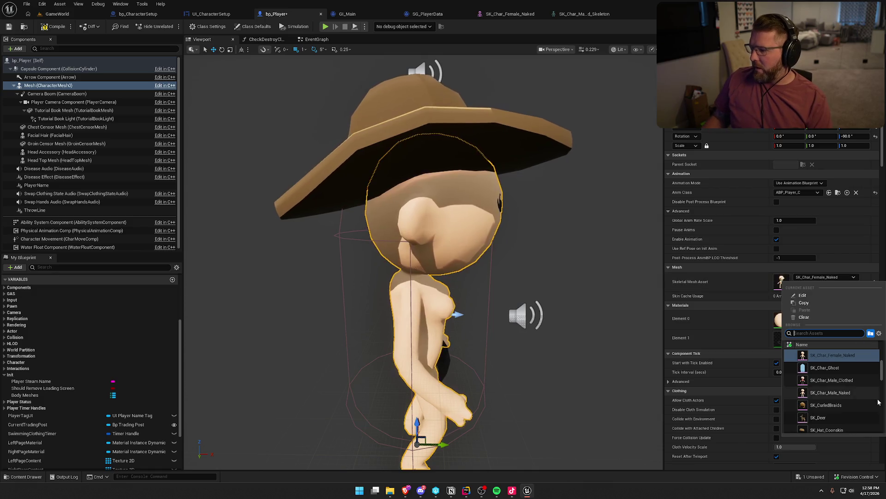
{"action": "left_click", "coordinate": [830, 392]}
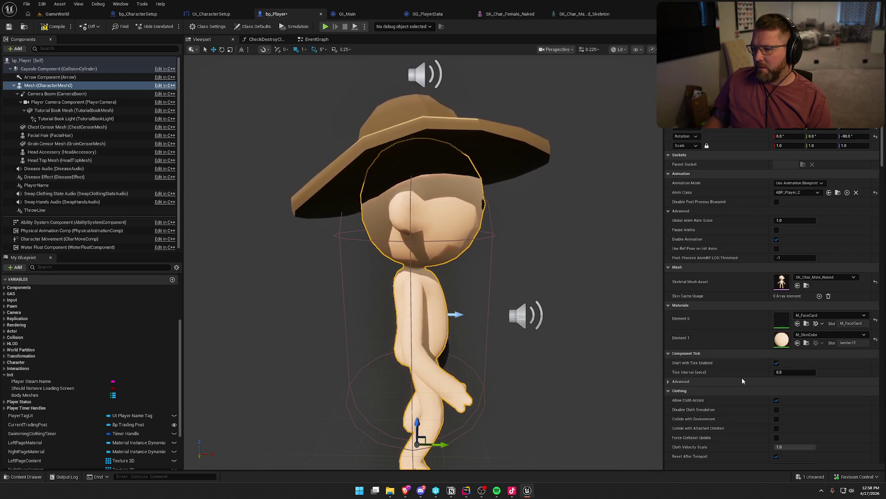
{"action": "left_click", "coordinate": [814, 278]}
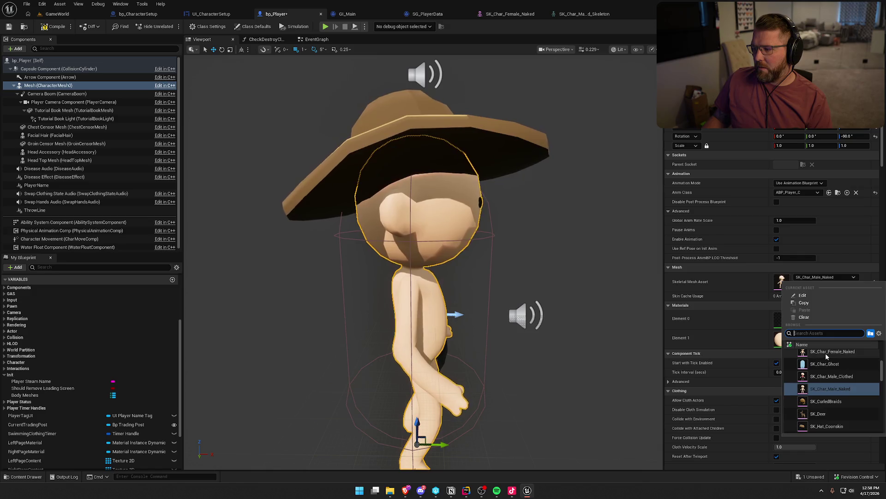
{"action": "left_click", "coordinate": [825, 352]}
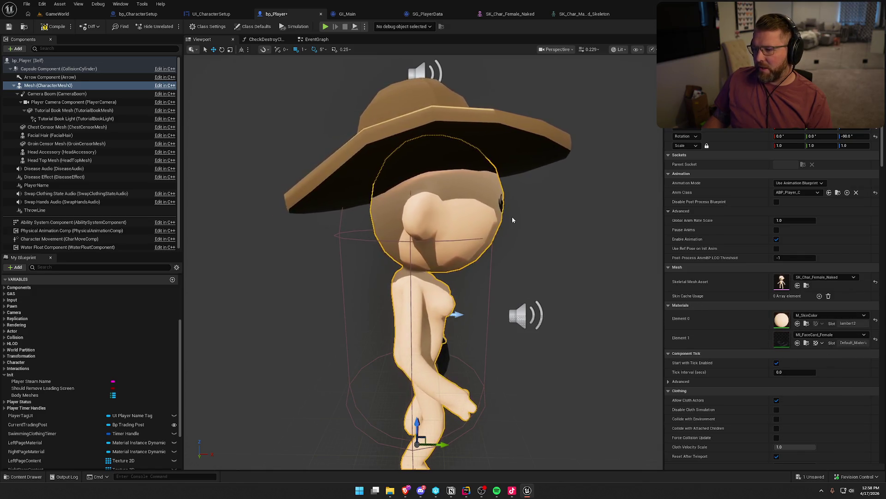
{"action": "left_click", "coordinate": [586, 14]}
{"action": "left_click_drag", "start_coordinate": [557, 239], "coordinate": [476, 239]}
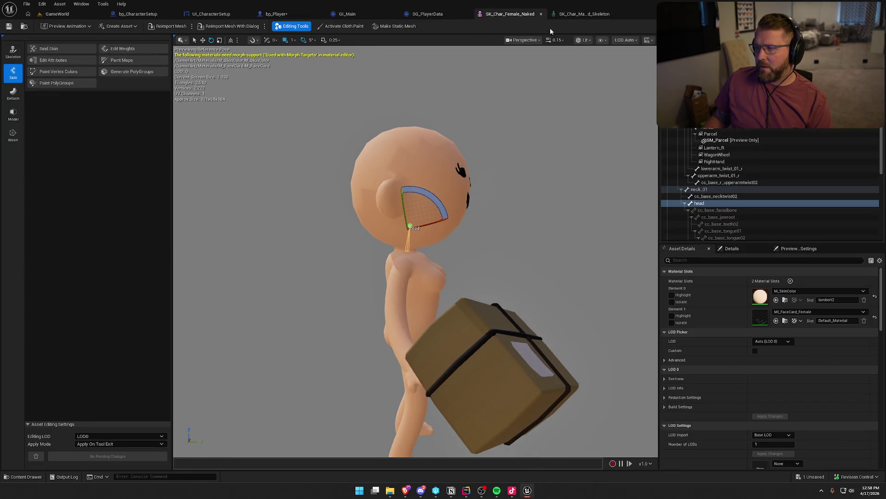
Compare the head area on the skeleton asset and SK_Char_Female_Naked, then show the Skeleton editing tools
{"action": "left_click", "coordinate": [570, 18]}
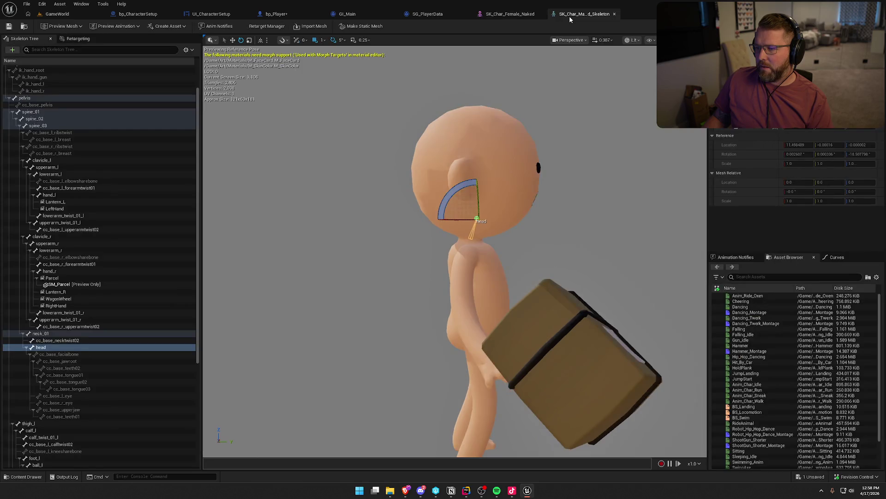
{"action": "left_click", "coordinate": [508, 15]}
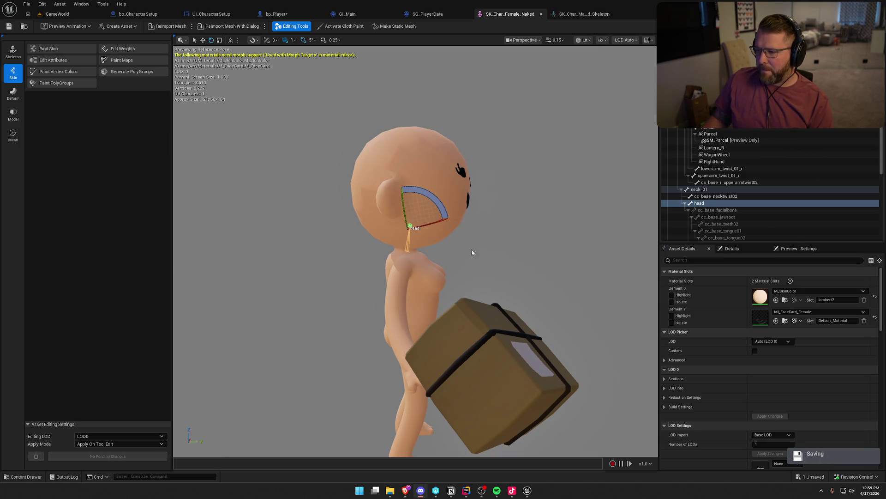
{"action": "left_click_drag", "start_coordinate": [472, 252], "coordinate": [354, 163]}
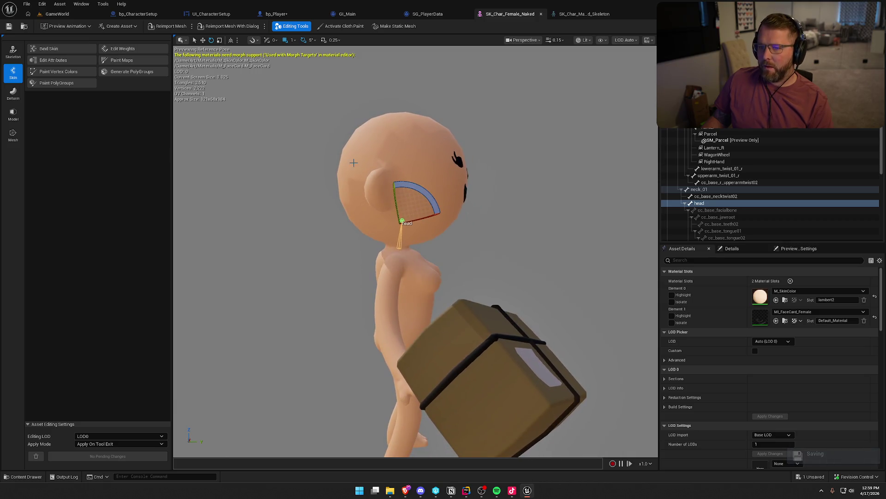
{"action": "left_click", "coordinate": [14, 51]}
Move the female mesh's head bone in world space, apply it to the asset, and save with checkout
{"action": "left_click", "coordinate": [67, 52]}
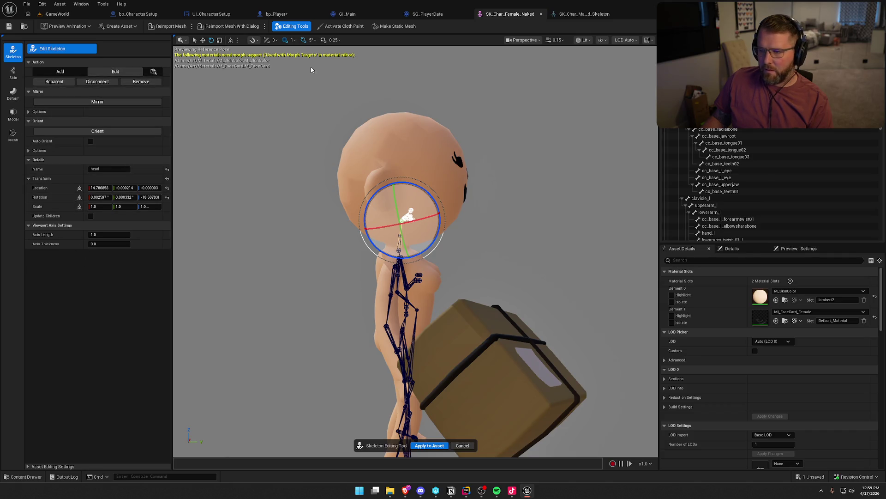
{"action": "left_click", "coordinate": [202, 41]}
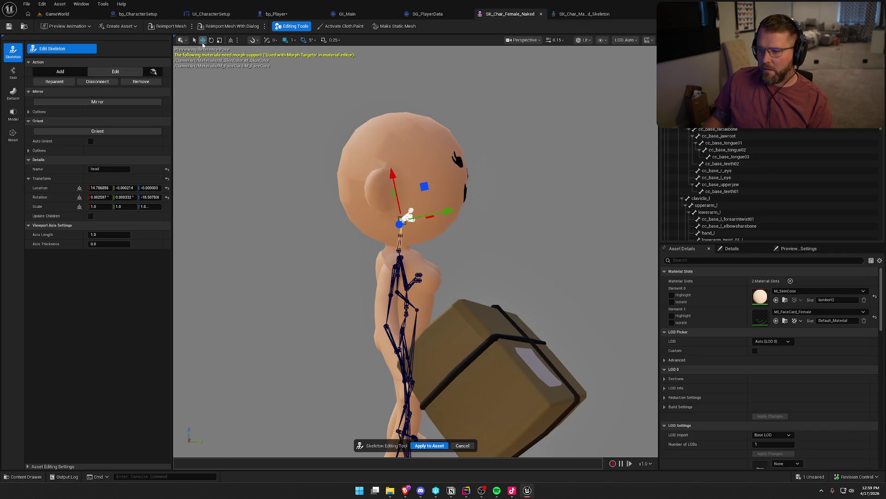
{"action": "left_click", "coordinate": [231, 41]}
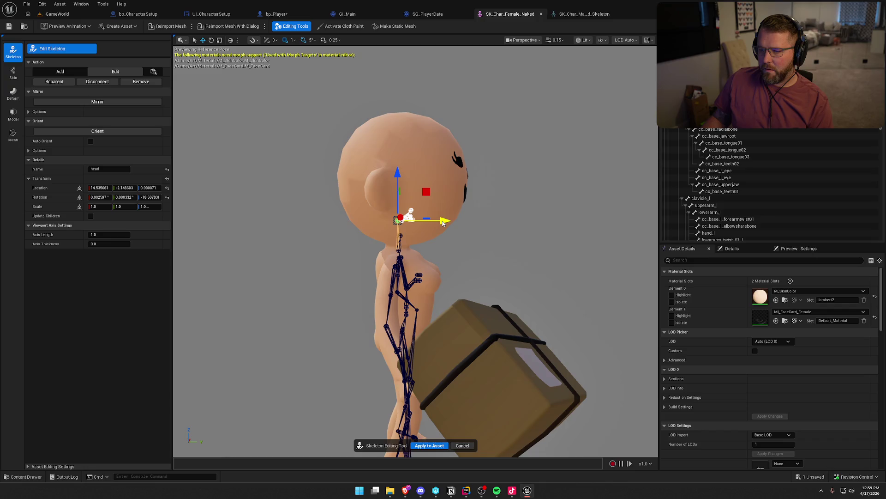
{"action": "left_click", "coordinate": [429, 446]}
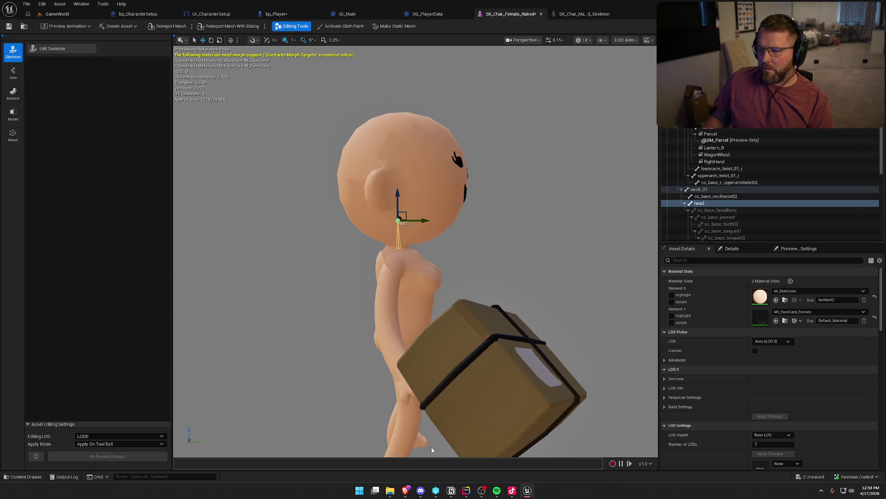
{"action": "left_click", "coordinate": [8, 26]}
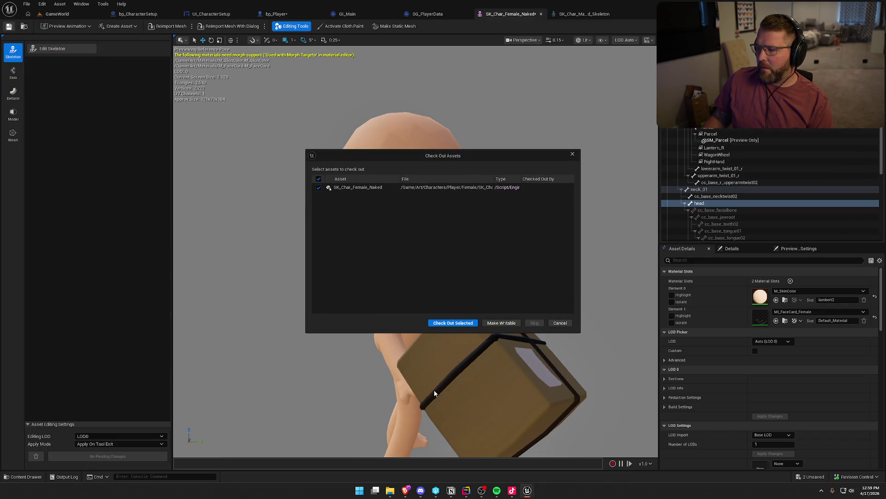
{"action": "left_click", "coordinate": [453, 323]}
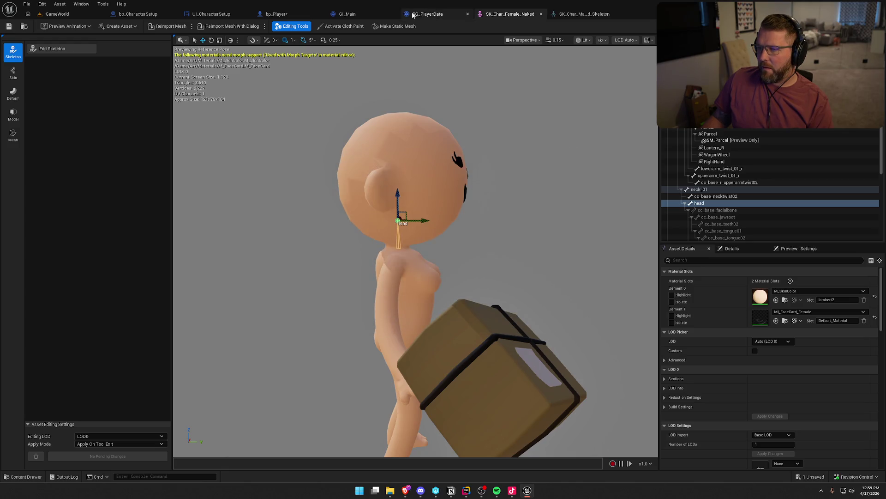
{"action": "left_click", "coordinate": [273, 14]}
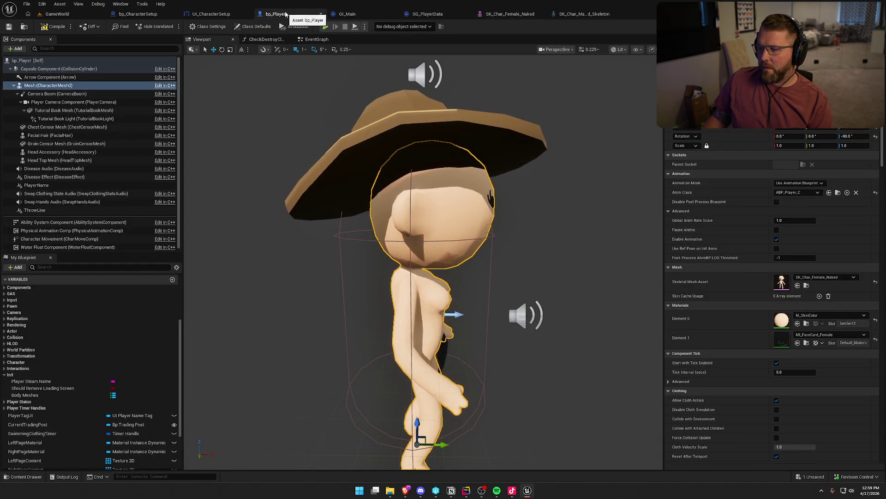
Toggle bp_Player's mesh to male and back to SK_Char_Female_Naked, then reopen the female mesh editor
{"action": "left_click", "coordinate": [830, 277]}
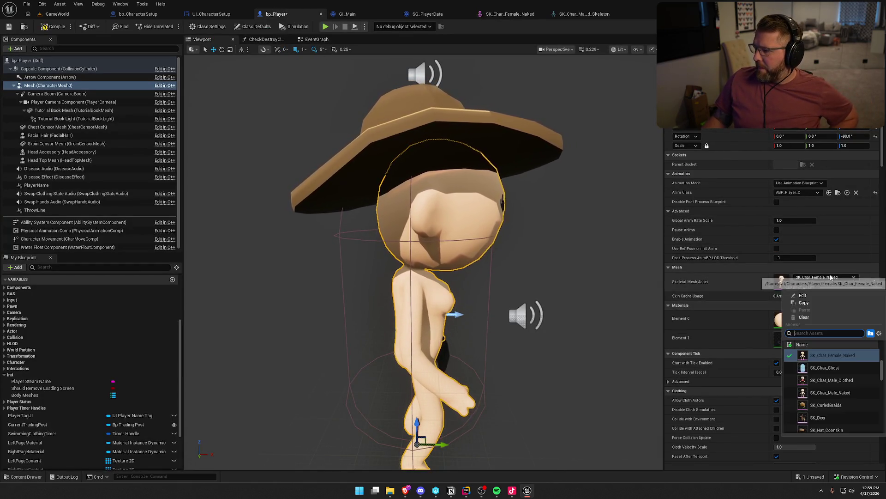
{"action": "left_click", "coordinate": [843, 391]}
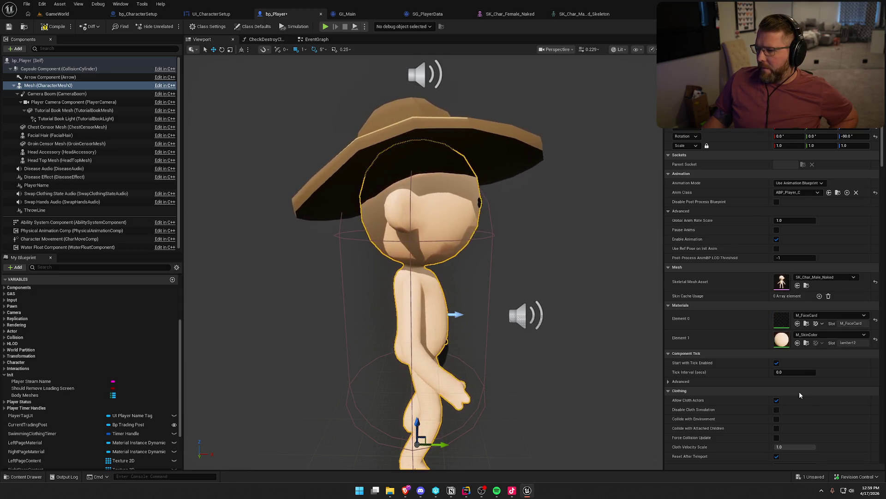
{"action": "left_click", "coordinate": [815, 278]}
{"action": "scroll", "coordinate": [813, 377], "scroll_direction": "up", "scroll_amount": 2}
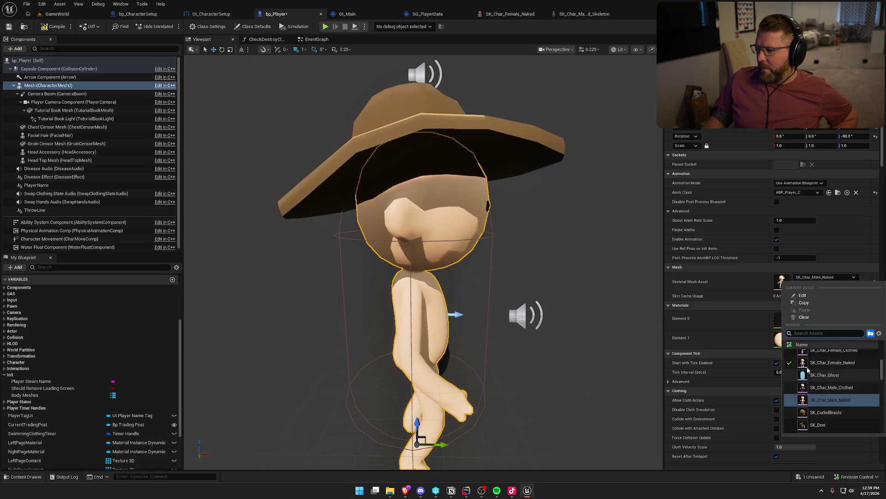
{"action": "left_click", "coordinate": [807, 364]}
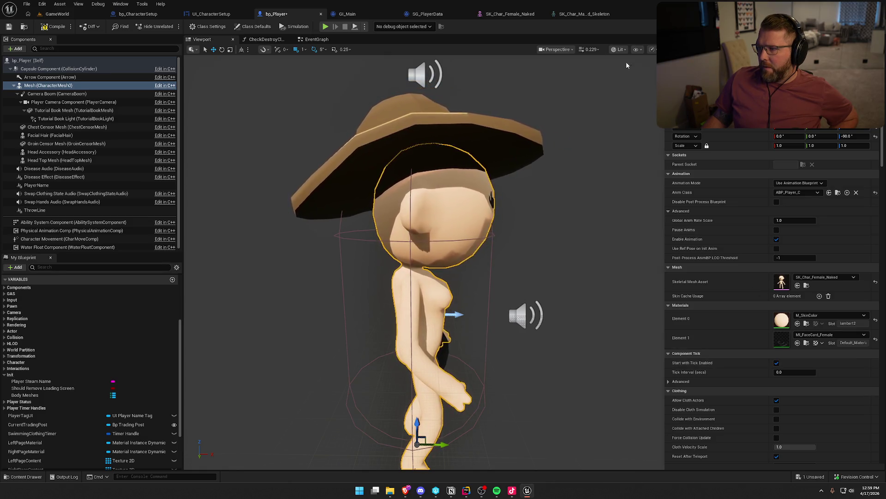
{"action": "left_click", "coordinate": [583, 14]}
{"action": "left_click", "coordinate": [507, 15]}
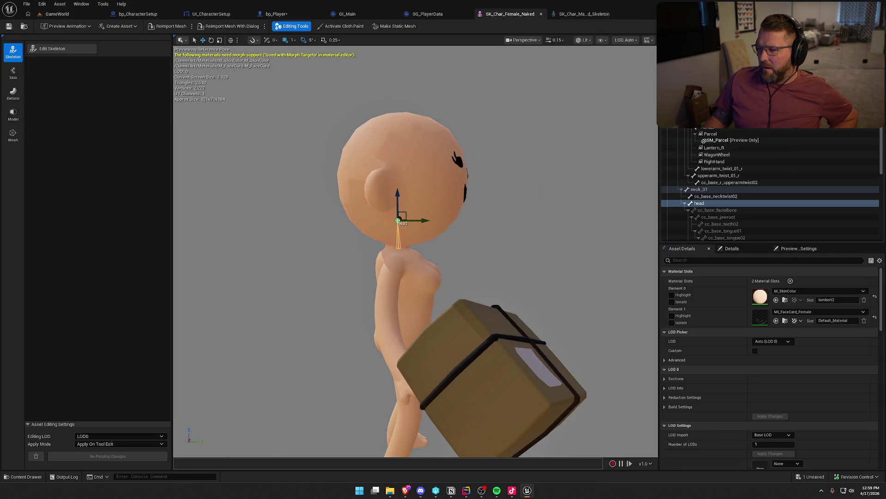
Select the neck_01 bone, tilt it with the rotate gizmo, and cancel without applying
{"action": "left_click", "coordinate": [577, 16]}
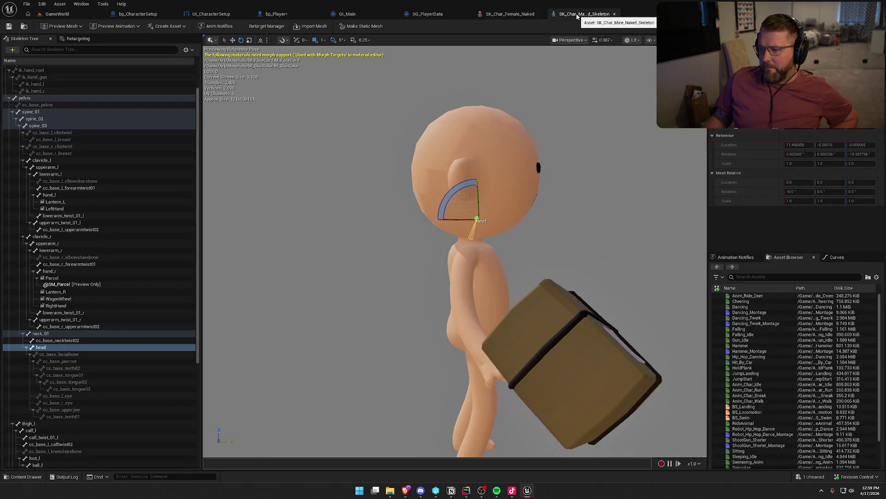
{"action": "left_click", "coordinate": [512, 14]}
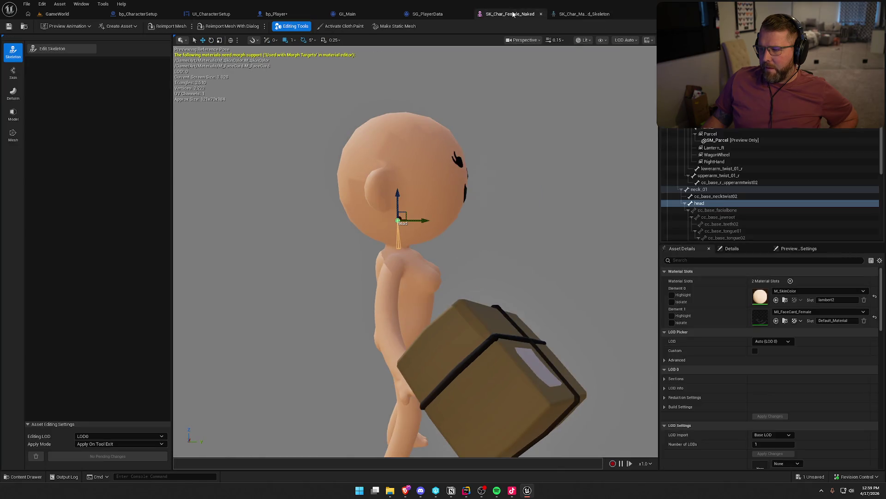
{"action": "left_click", "coordinate": [492, 232]}
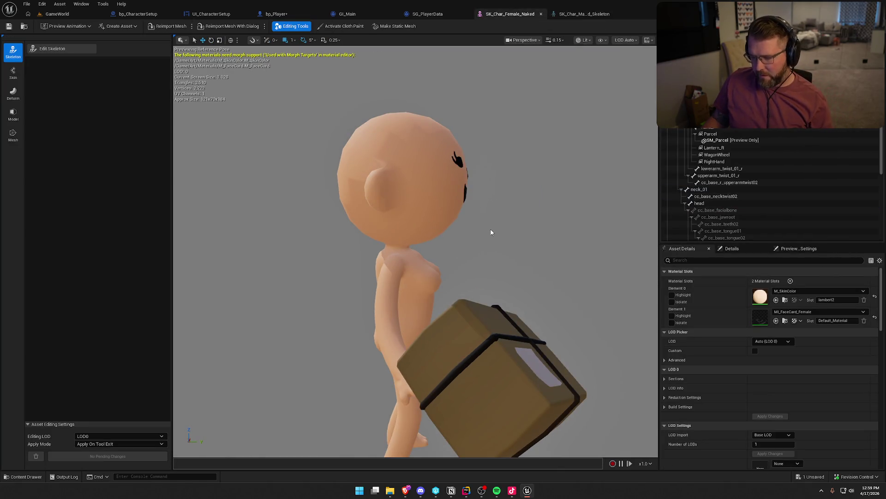
{"action": "left_click", "coordinate": [37, 51]}
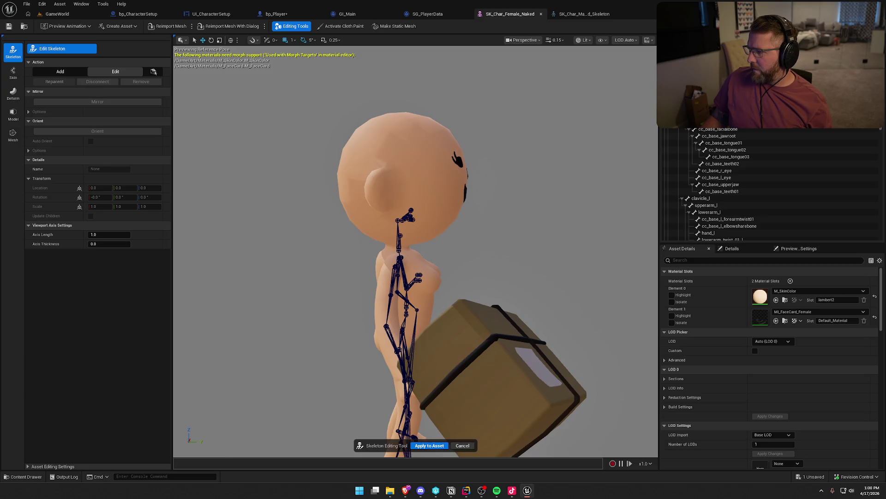
{"action": "left_click", "coordinate": [399, 249]}
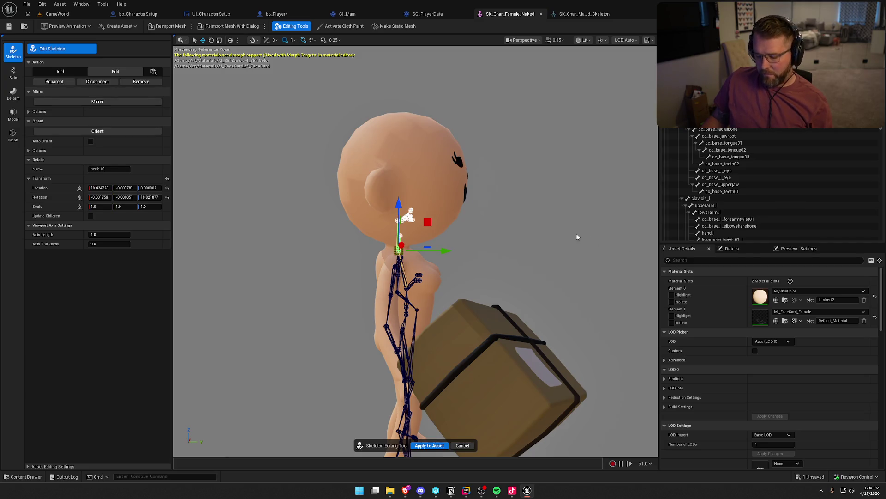
{"action": "left_click", "coordinate": [212, 40]}
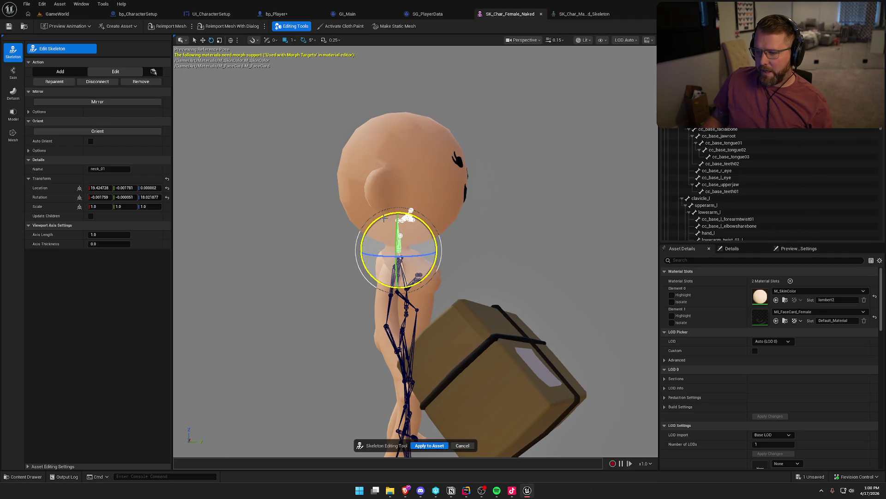
{"action": "left_click_drag", "start_coordinate": [379, 219], "coordinate": [378, 218]}
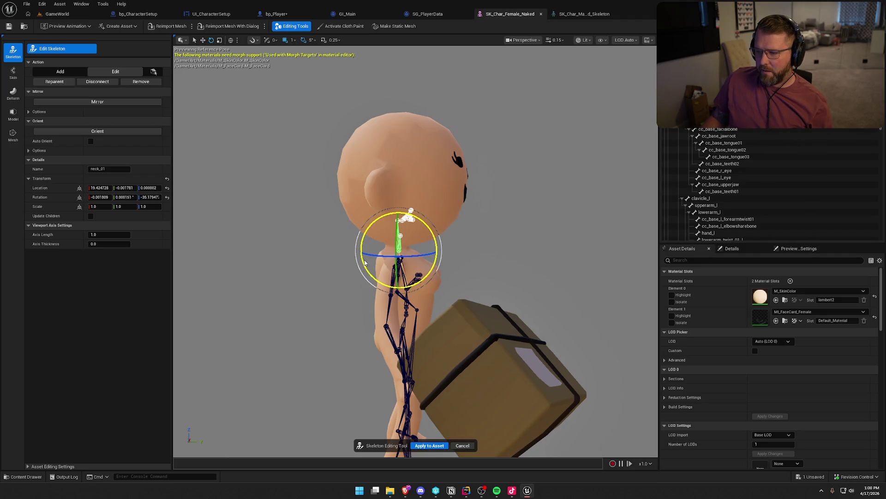
{"action": "left_click", "coordinate": [463, 445]}
Orbit around the female mesh's neck, bring up the skin weight tools, and return to bp_Player
{"action": "mouse_move", "coordinate": [414, 198]}
{"action": "left_mouse_down"}
{"action": "mouse_move", "coordinate": [329, 207]}
{"action": "mouse_move", "coordinate": [364, 217]}
{"action": "left_mouse_up"}
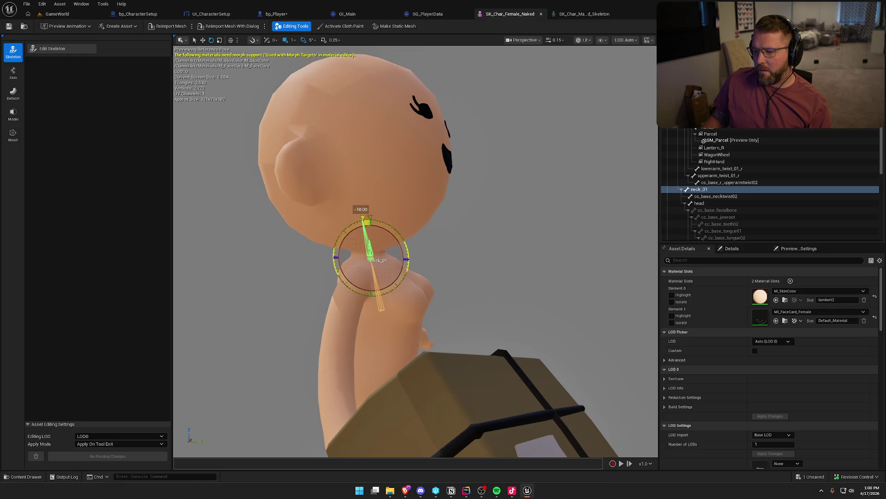
{"action": "mouse_move", "coordinate": [468, 234]}
{"action": "left_mouse_down"}
{"action": "mouse_move", "coordinate": [457, 234]}
{"action": "mouse_move", "coordinate": [468, 234]}
{"action": "left_mouse_up"}
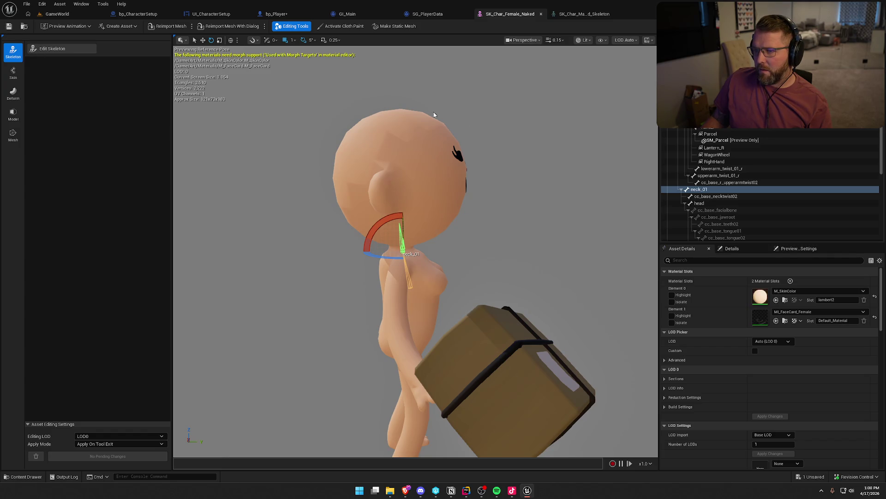
{"action": "left_click", "coordinate": [292, 27]}
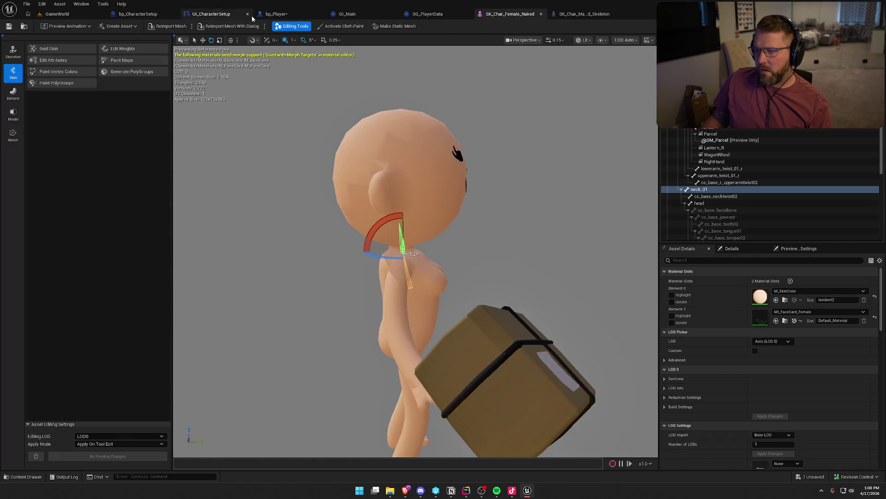
{"action": "left_click", "coordinate": [276, 14]}
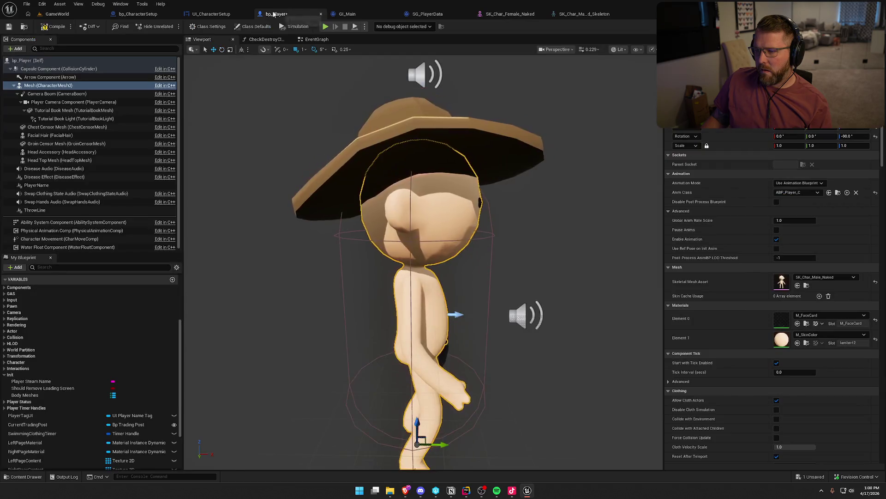
Assign SK_Char_Female_Naked to the player mesh and look closely at the head
{"action": "left_click", "coordinate": [834, 276]}
{"action": "left_click", "coordinate": [816, 352]}
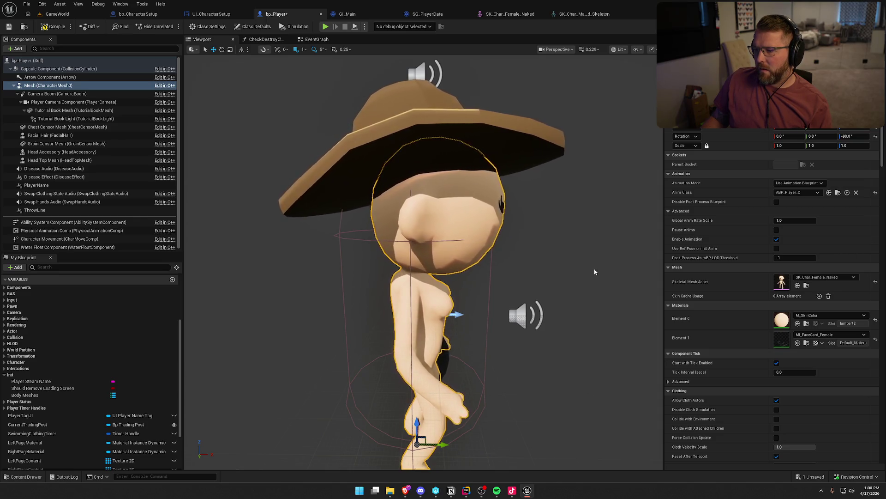
{"action": "scroll", "coordinate": [461, 259], "scroll_direction": "up", "scroll_amount": 3}
{"action": "mouse_move", "coordinate": [416, 259]}
{"action": "left_mouse_down"}
{"action": "mouse_move", "coordinate": [471, 259]}
{"action": "mouse_move", "coordinate": [452, 249]}
{"action": "mouse_move", "coordinate": [469, 249]}
{"action": "mouse_move", "coordinate": [565, 96]}
{"action": "left_mouse_up"}
{"action": "scroll", "coordinate": [453, 249], "scroll_direction": "down", "scroll_amount": 5}
Switch the viewport to the orthographic Right view
{"action": "left_click", "coordinate": [557, 49]}
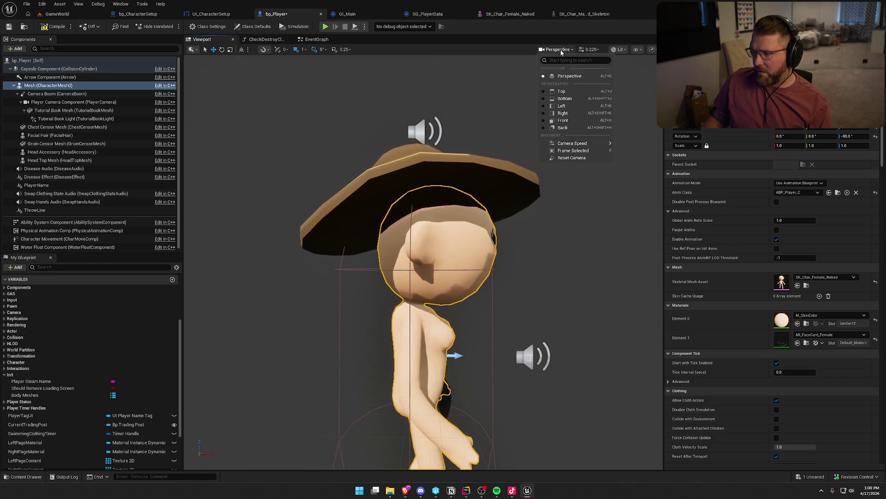
{"action": "left_click", "coordinate": [563, 113]}
{"action": "scroll", "coordinate": [546, 223], "scroll_direction": "up", "scroll_amount": 10}
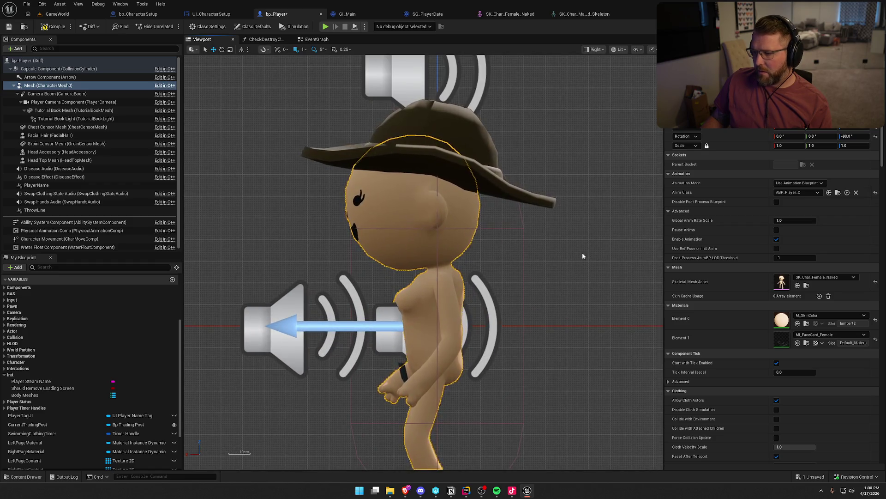
{"action": "scroll", "coordinate": [580, 253], "scroll_direction": "down", "scroll_amount": 3}
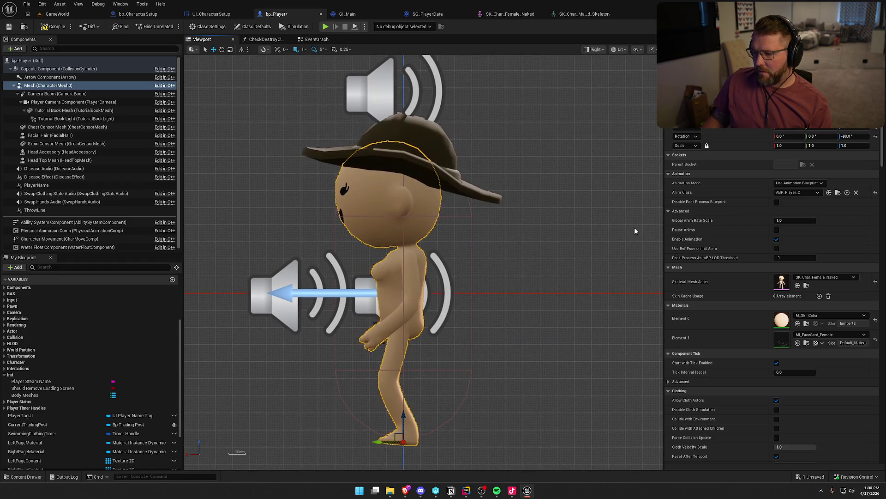
Toggle the mesh between SK_Char_Male_Naked and SK_Char_Female_Naked, ending on male, and select the Capsule Component
{"action": "left_click", "coordinate": [824, 277]}
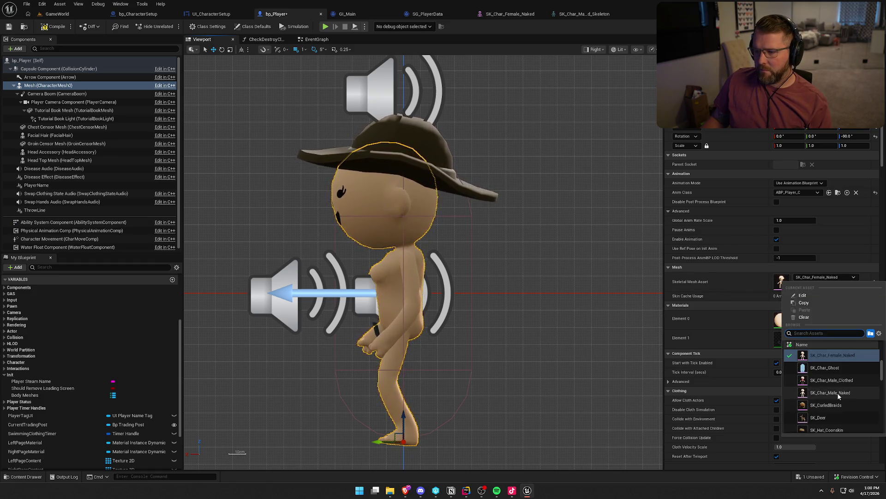
{"action": "left_click", "coordinate": [836, 391]}
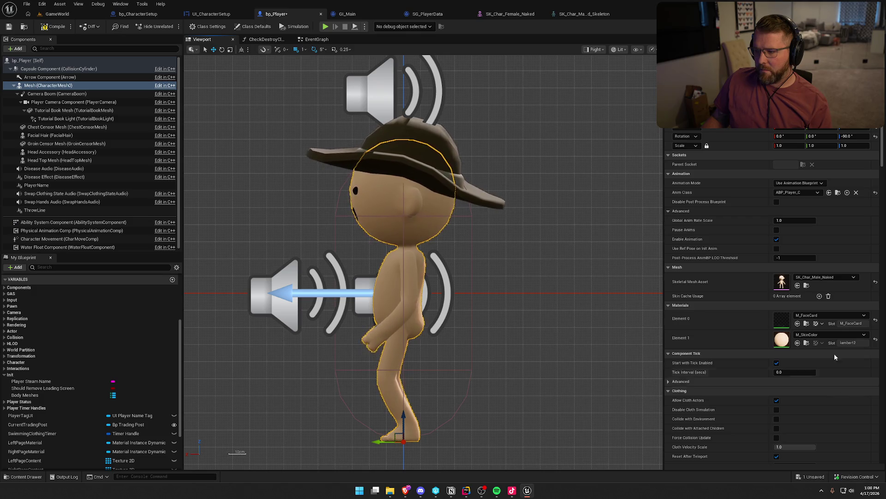
{"action": "left_click", "coordinate": [825, 277]}
{"action": "scroll", "coordinate": [840, 381], "scroll_direction": "up", "scroll_amount": 2}
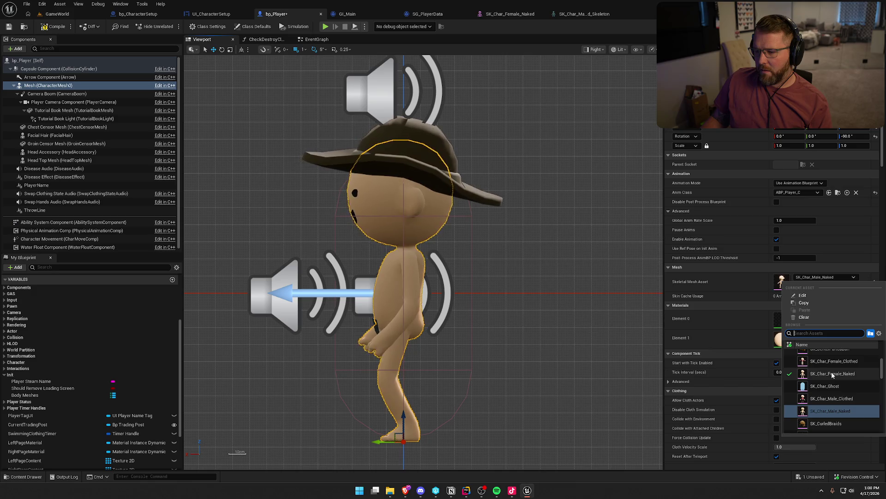
{"action": "left_click", "coordinate": [831, 373]}
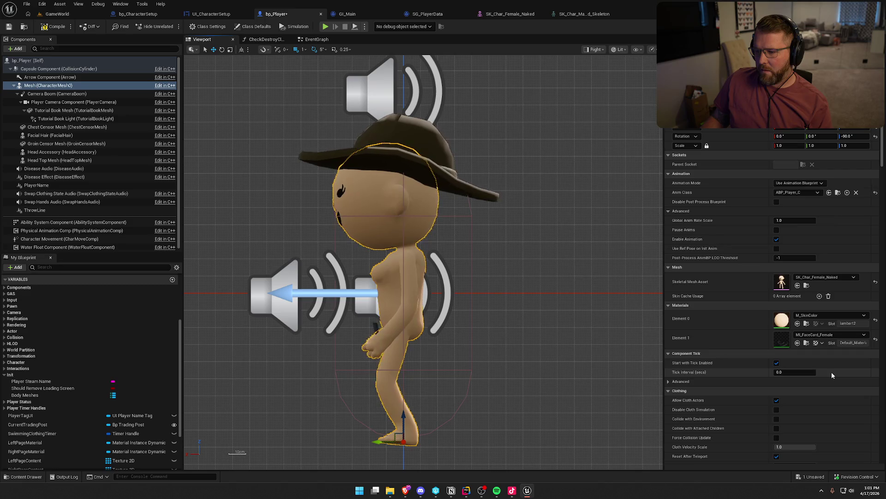
{"action": "left_click", "coordinate": [820, 277]}
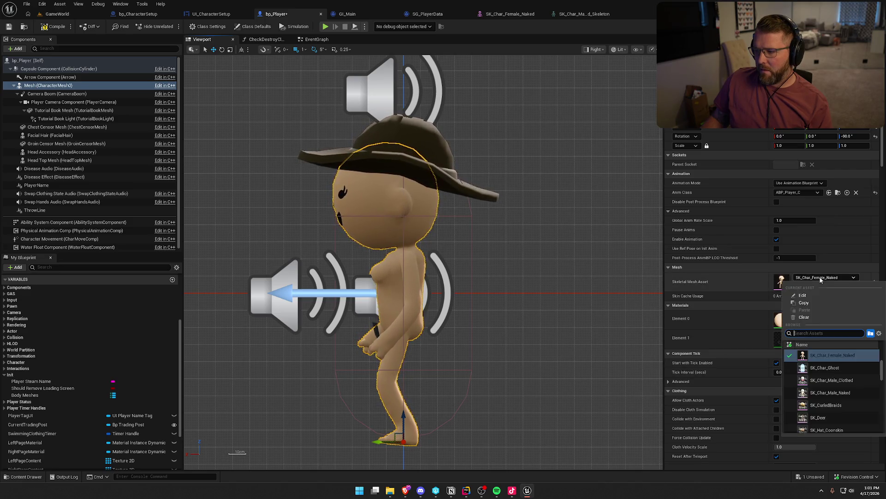
{"action": "left_click", "coordinate": [805, 393]}
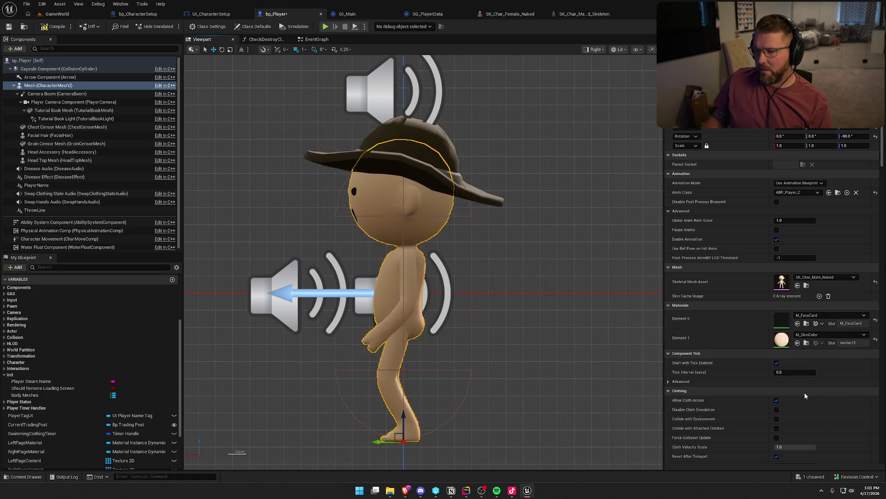
{"action": "left_click", "coordinate": [821, 277]}
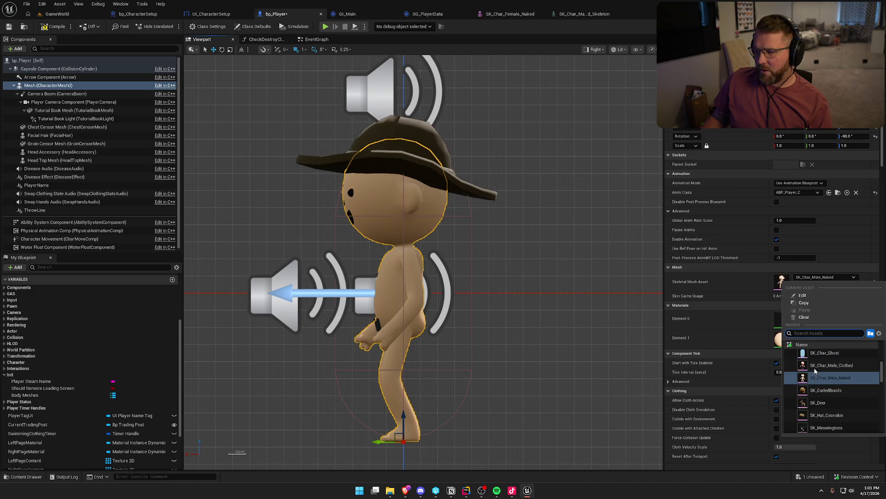
{"action": "scroll", "coordinate": [826, 383], "scroll_direction": "up", "scroll_amount": 1}
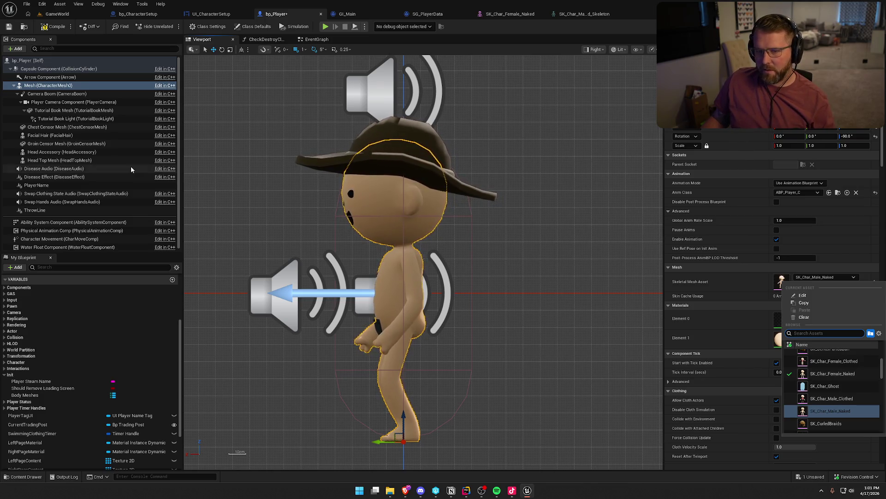
{"action": "left_click", "coordinate": [50, 69]}
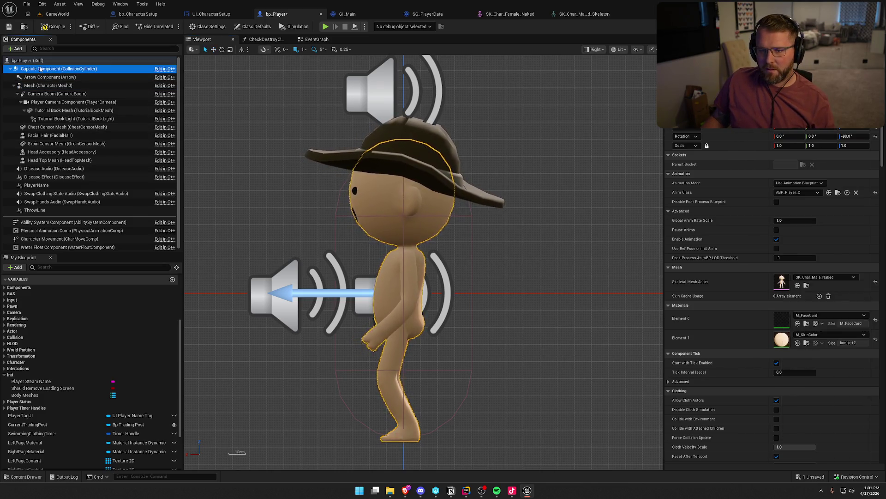
{"action": "left_click", "coordinate": [16, 48]}
Add a Skeletal Mesh component to bp_Player and confirm its default name
{"action": "type", "text": "ele"}
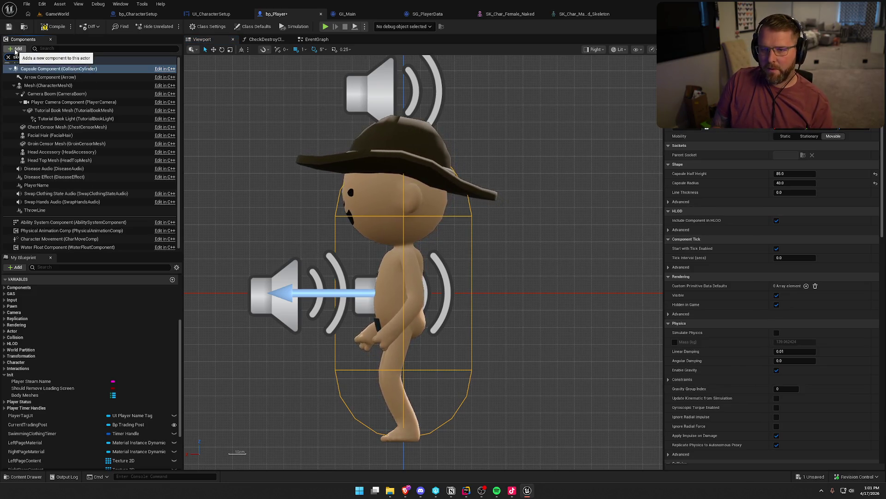
{"action": "left_click", "coordinate": [38, 81]}
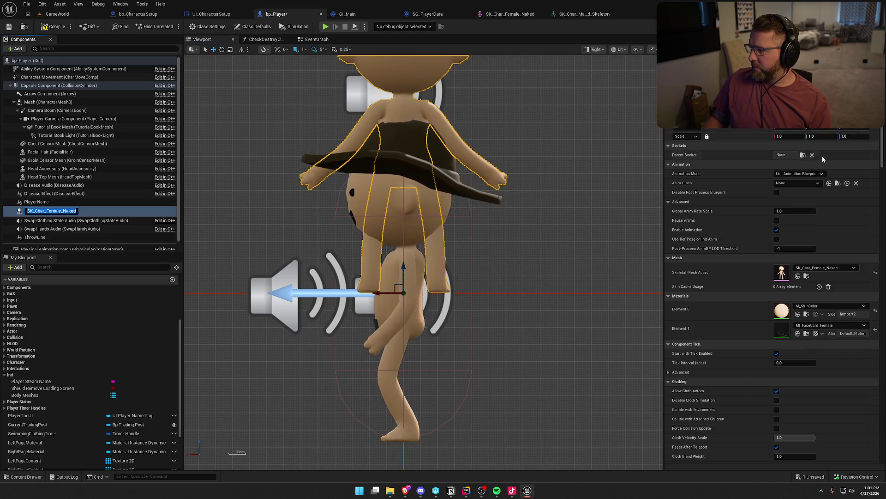
{"action": "key", "text": "Return"}
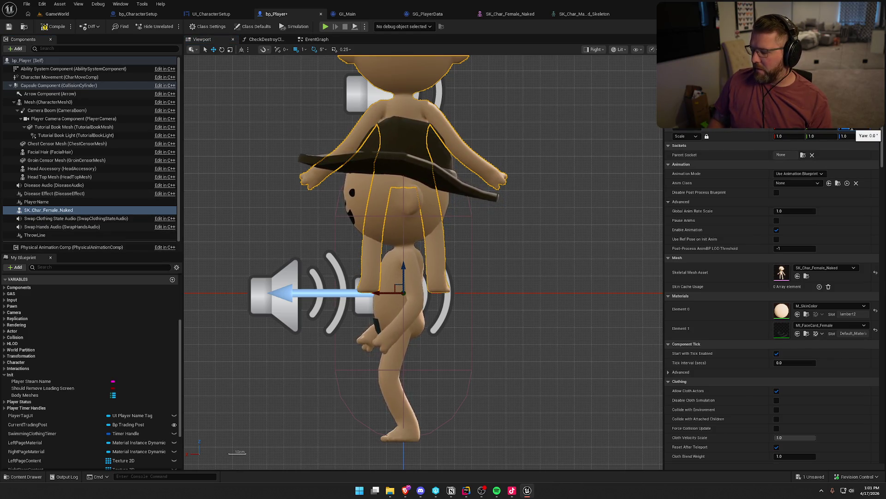
Rotate the female mesh -90 to face sideways, drop it to the capsule base, and move it beside the male
{"action": "type", "text": "-90"}
{"action": "key", "text": "Return"}
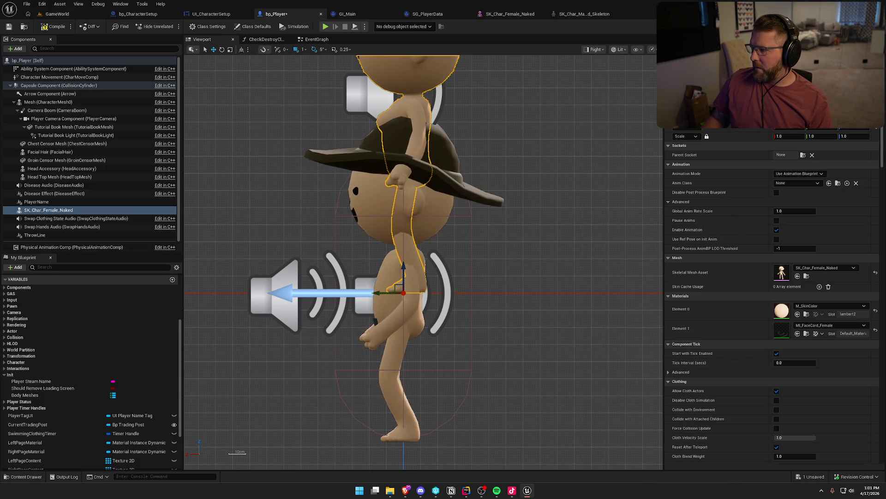
{"action": "key", "text": "Return"}
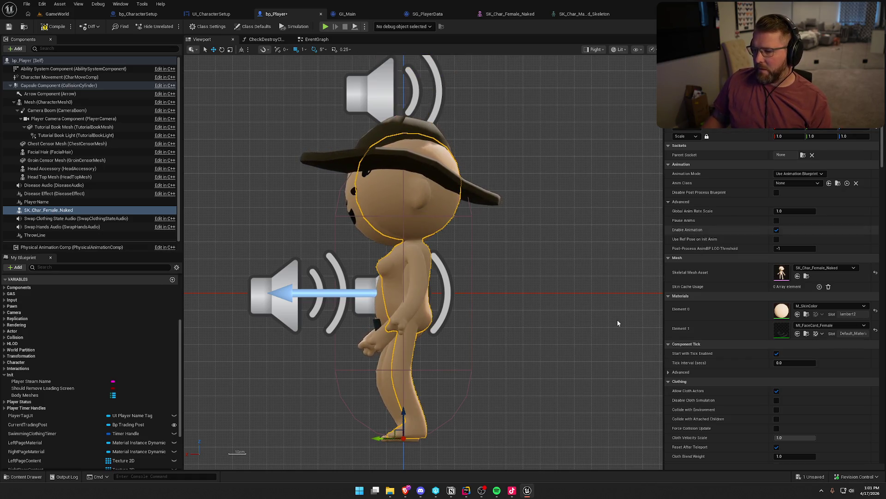
{"action": "left_click", "coordinate": [48, 101]}
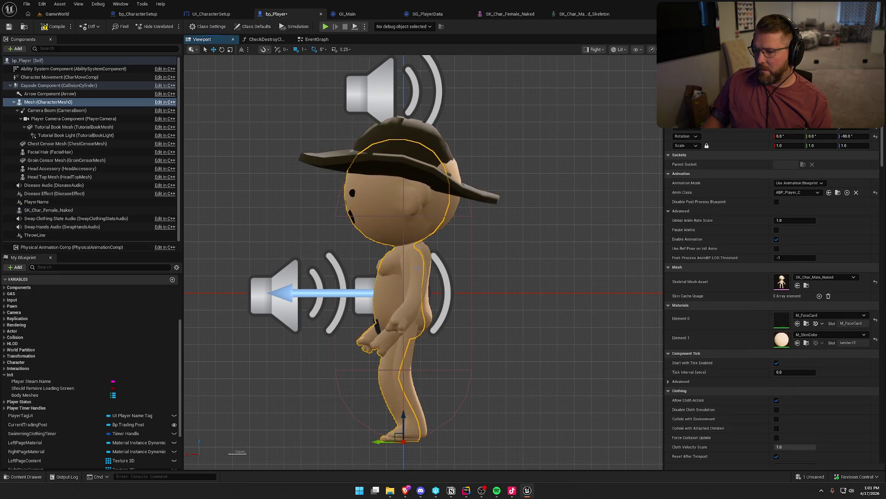
{"action": "left_click", "coordinate": [48, 209]}
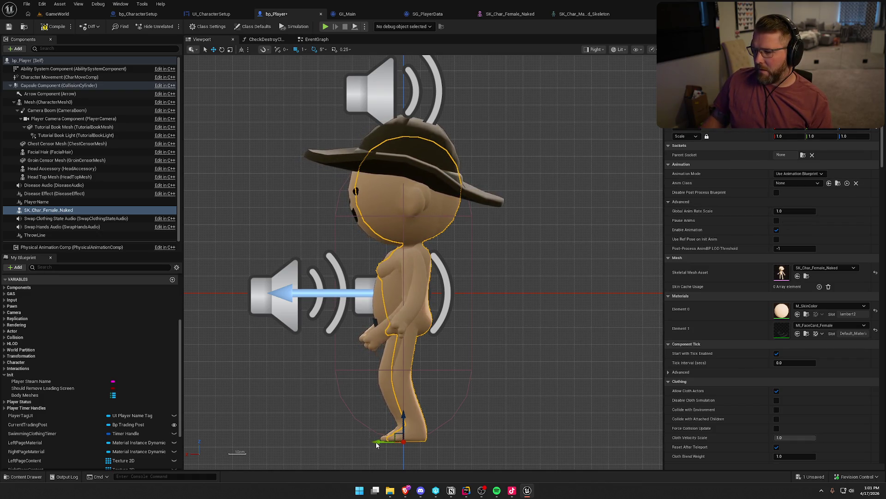
{"action": "mouse_move", "coordinate": [378, 442]}
{"action": "left_mouse_down"}
{"action": "mouse_move", "coordinate": [481, 431]}
{"action": "mouse_move", "coordinate": [474, 434]}
{"action": "left_mouse_up"}
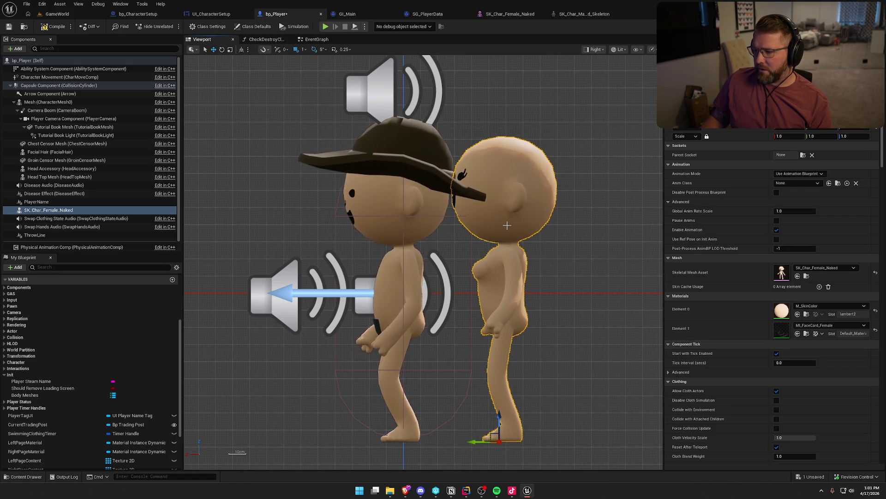
Set the female mesh to Use Animation Asset with Anim_Char_Idle, then bring up SK_Char_Female_Naked
{"action": "left_click", "coordinate": [805, 173]}
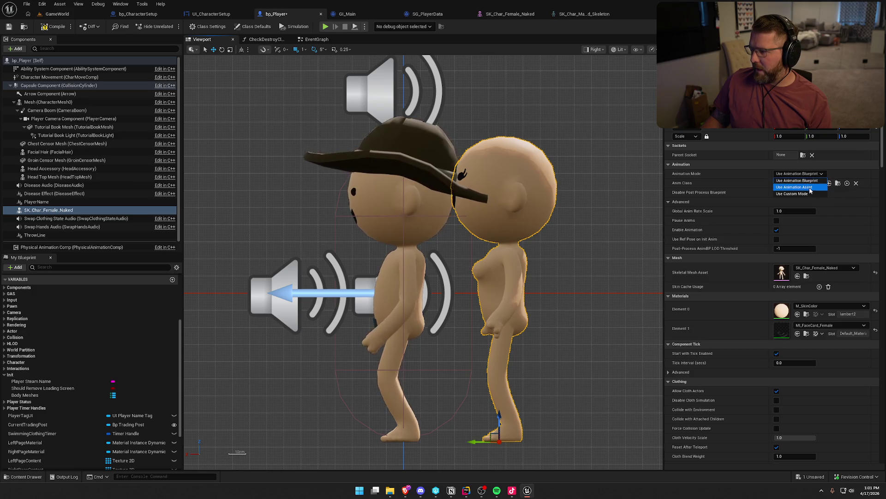
{"action": "left_click", "coordinate": [809, 187]}
{"action": "left_click", "coordinate": [813, 182]}
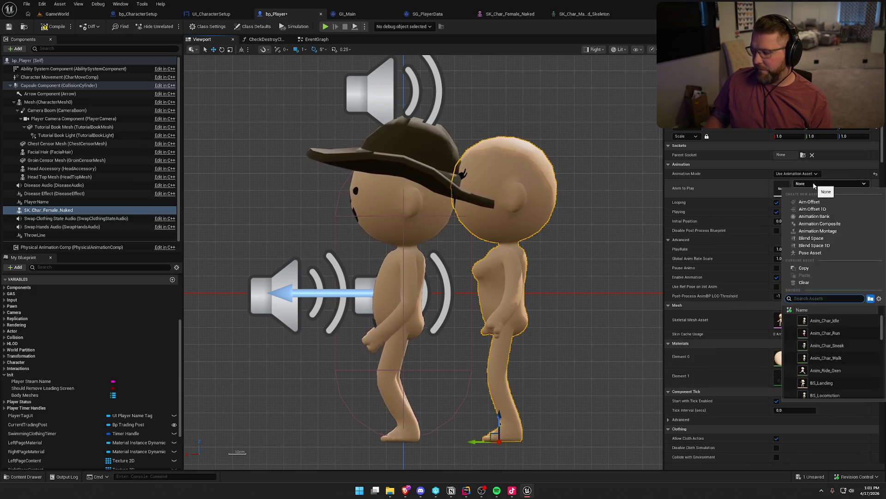
{"action": "type", "text": "idle"}
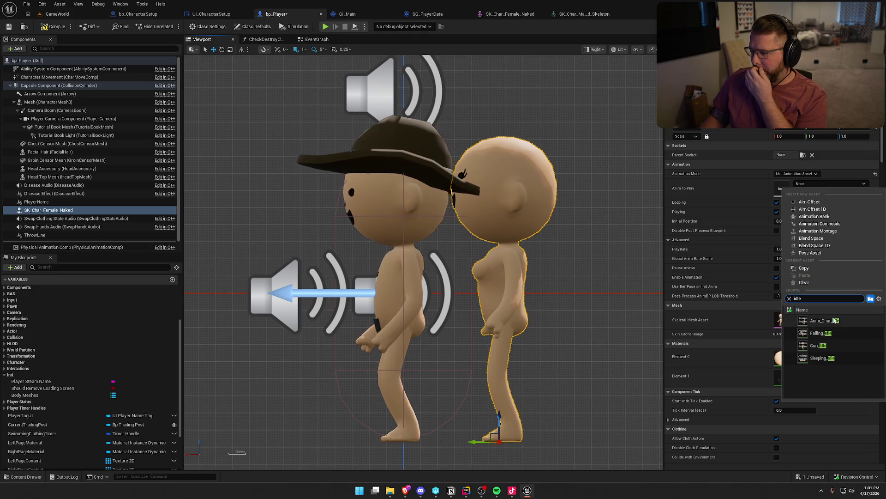
{"action": "left_click", "coordinate": [833, 320]}
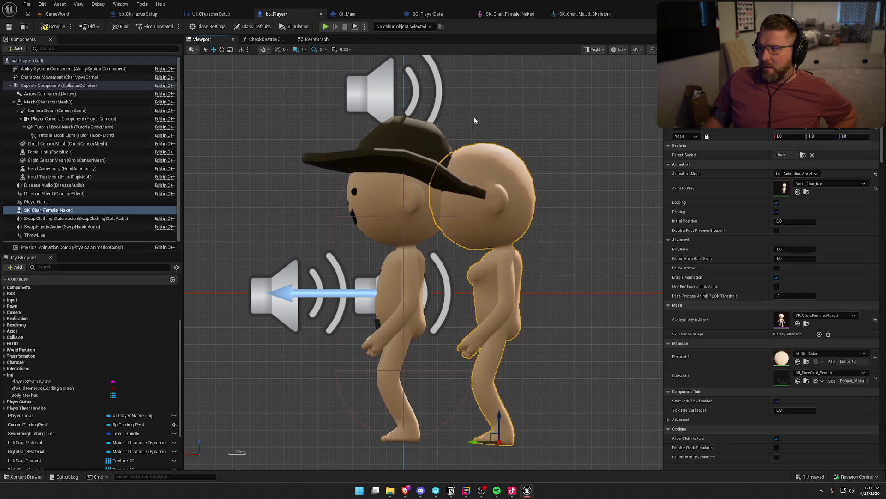
{"action": "left_click", "coordinate": [510, 14]}
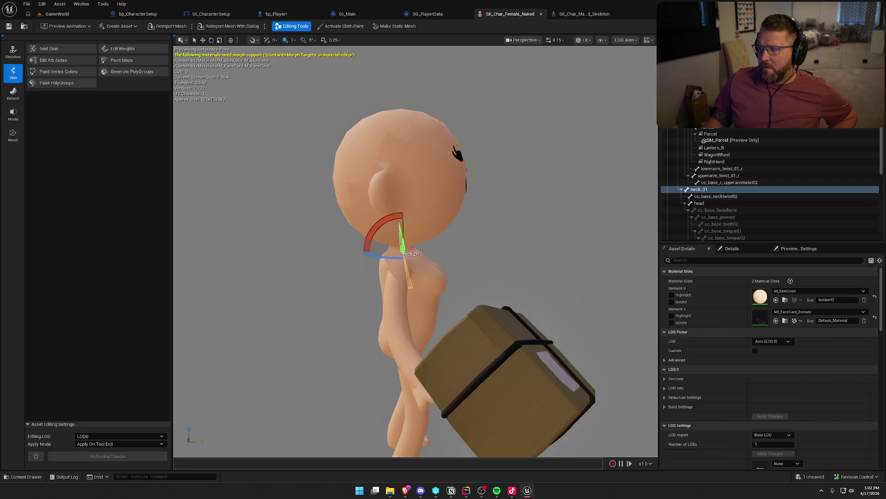
On the male naked skeleton, enable Show Retargeting Options and review each bone's mode from ik_foot_root
{"action": "left_click", "coordinate": [585, 14]}
{"action": "scroll", "coordinate": [111, 168], "scroll_direction": "up", "scroll_amount": 3}
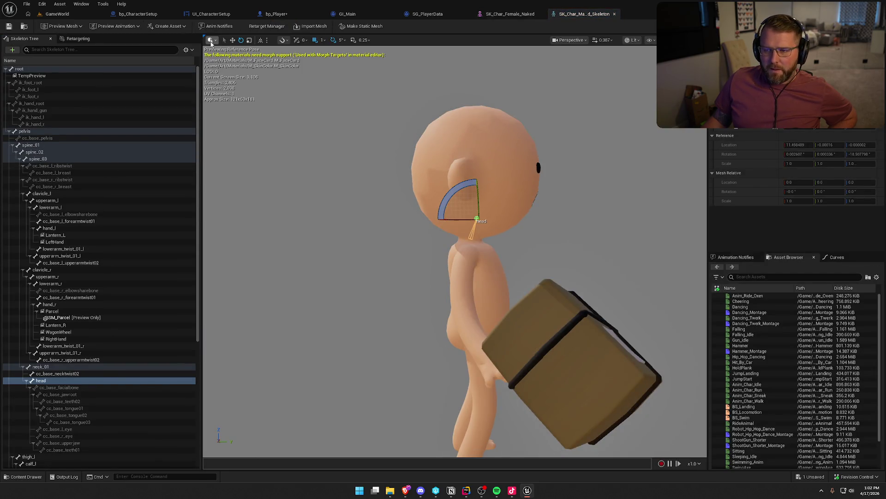
{"action": "left_click", "coordinate": [186, 50]}
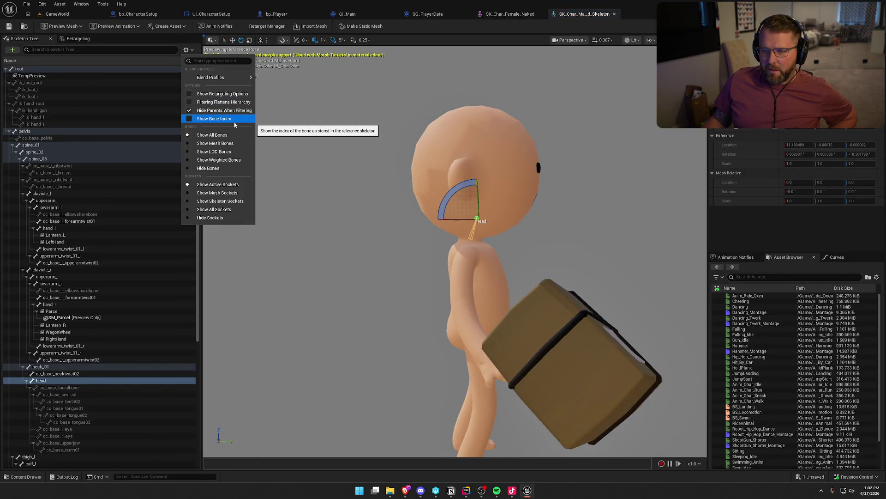
{"action": "left_click", "coordinate": [222, 94]}
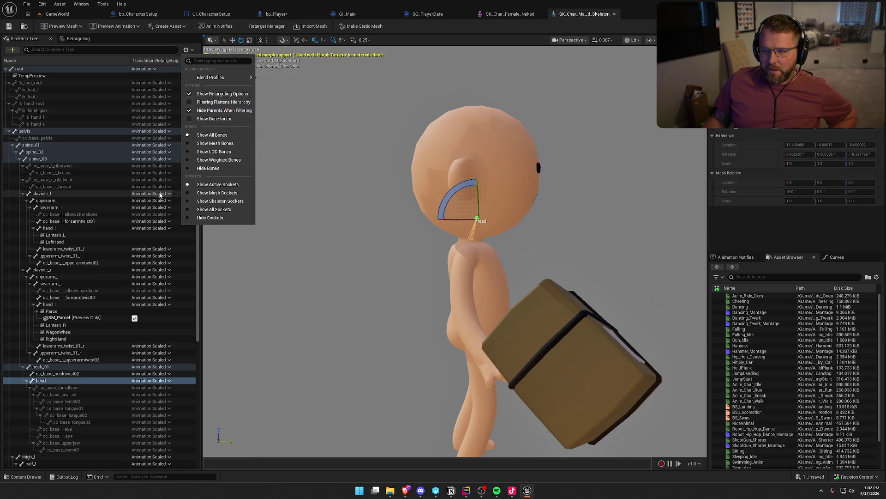
{"action": "left_click", "coordinate": [75, 83]}
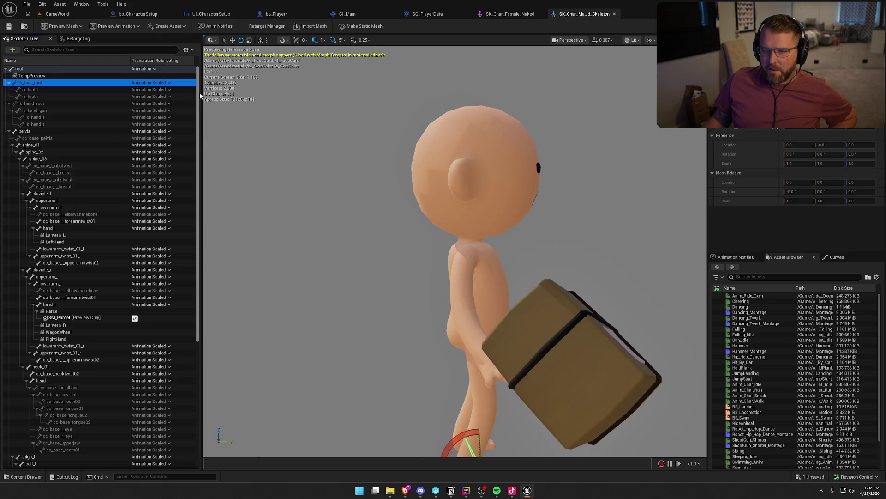
{"action": "left_click_drag", "start_coordinate": [200, 96], "coordinate": [199, 212]}
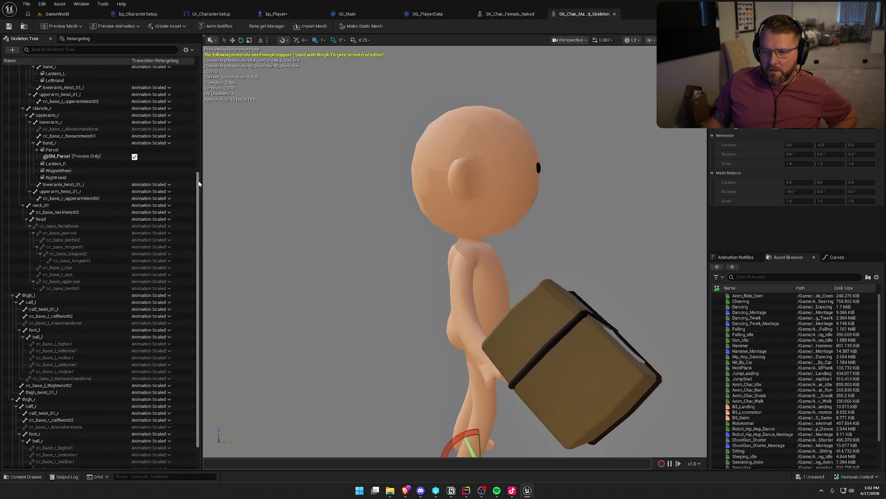
{"action": "scroll", "coordinate": [199, 217], "scroll_direction": "down", "scroll_amount": 2}
{"action": "scroll", "coordinate": [203, 221], "scroll_direction": "up", "scroll_amount": 10}
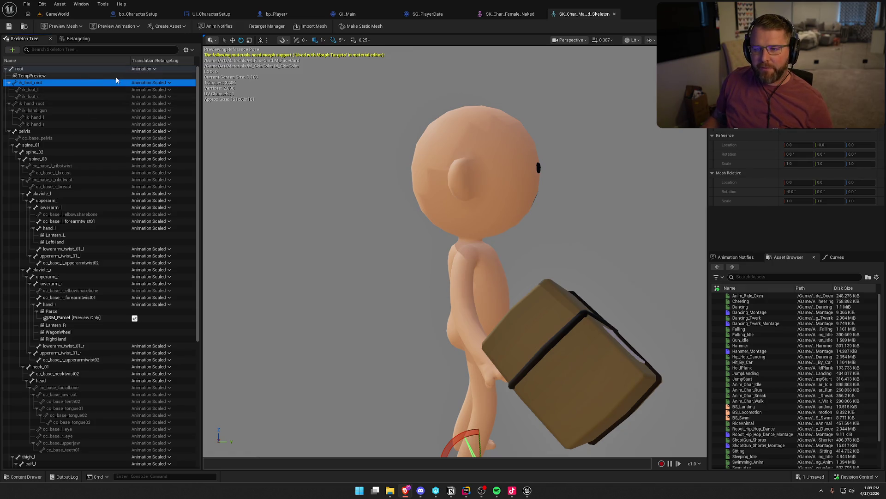
{"action": "left_click", "coordinate": [139, 71]}
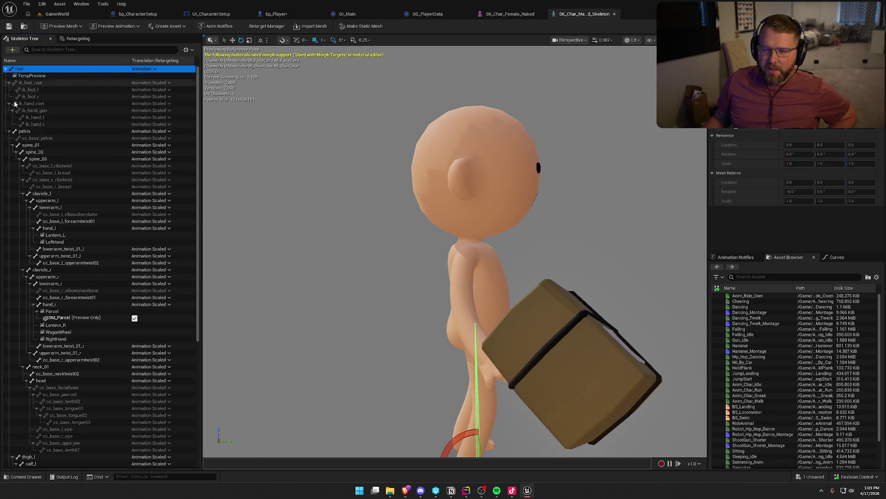
{"action": "left_click", "coordinate": [78, 131]}
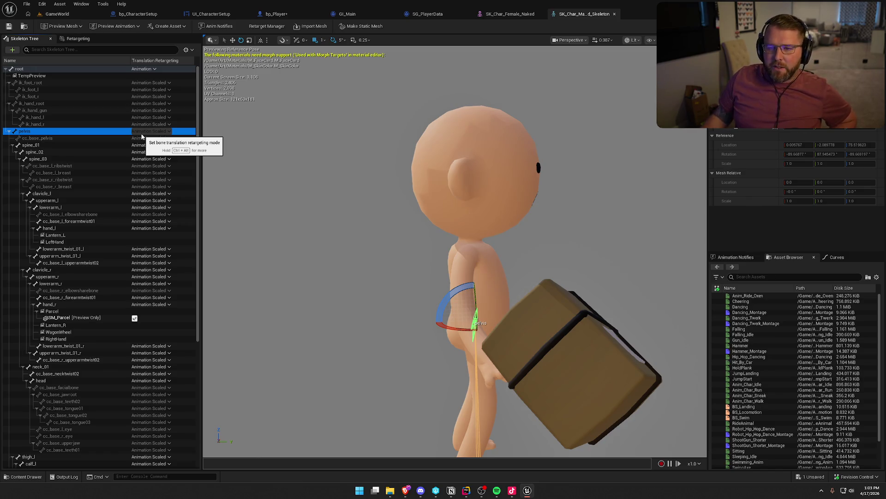
Set translation retargeting to Animation for the ik bones from ik_foot_root to ik_hand_r
{"action": "left_click", "coordinate": [28, 82]}
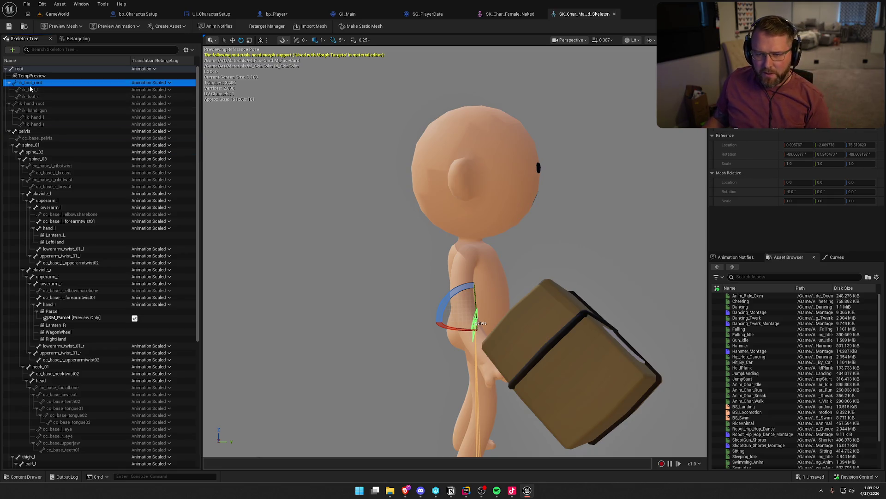
{"action": "left_click", "coordinate": [46, 125], "text": "shift"}
{"action": "right_click", "coordinate": [159, 82]}
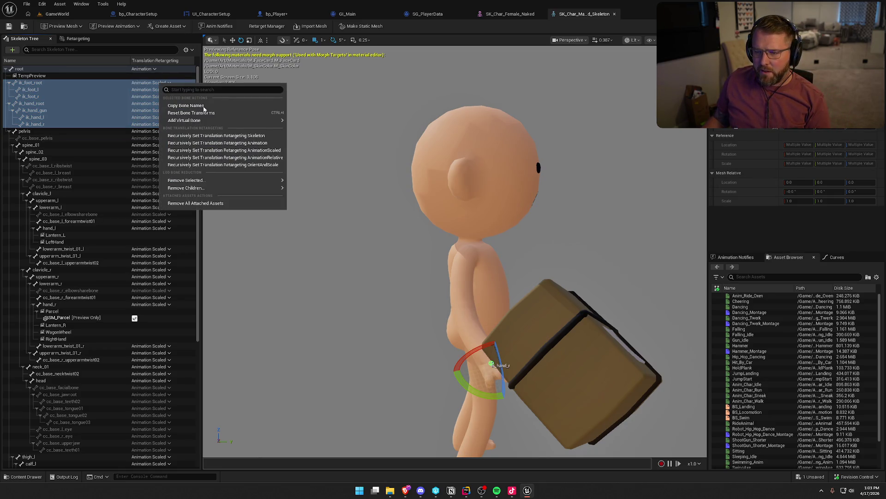
{"action": "mouse_move", "coordinate": [224, 120]}
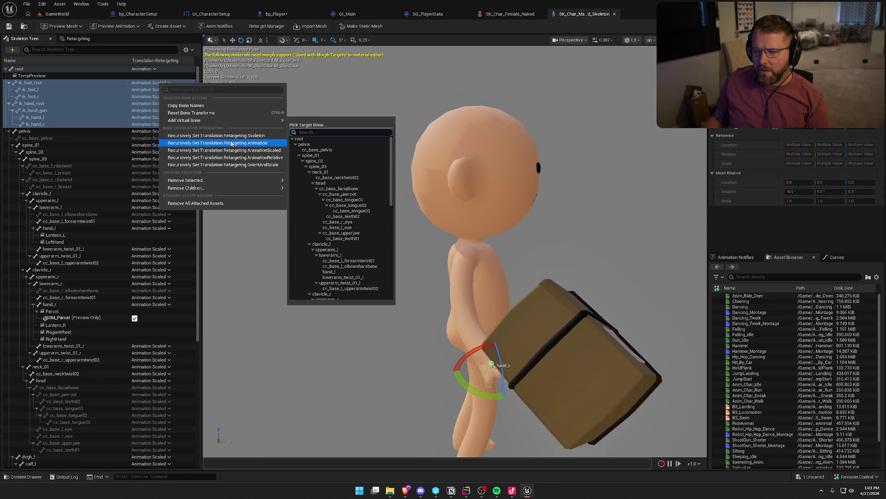
{"action": "left_click", "coordinate": [232, 144]}
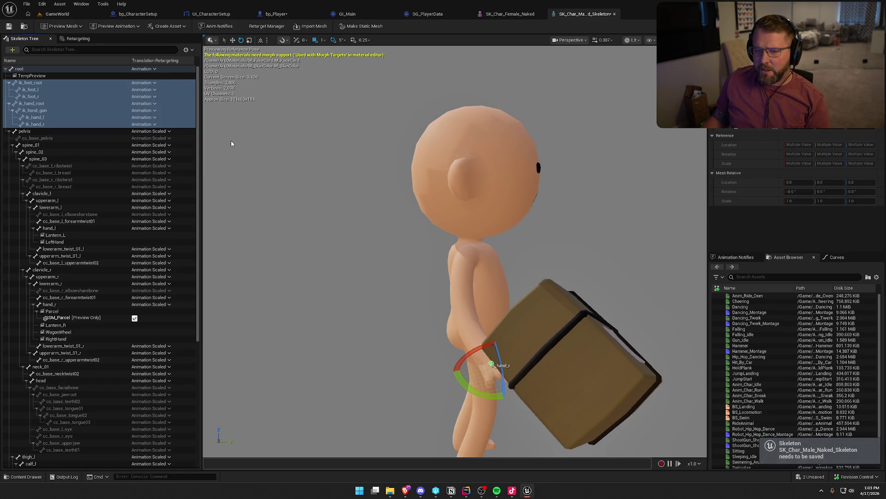
Select the bone range from cc_base_pelvis downward, comparing it with the pelvis bone
{"action": "left_click", "coordinate": [44, 138]}
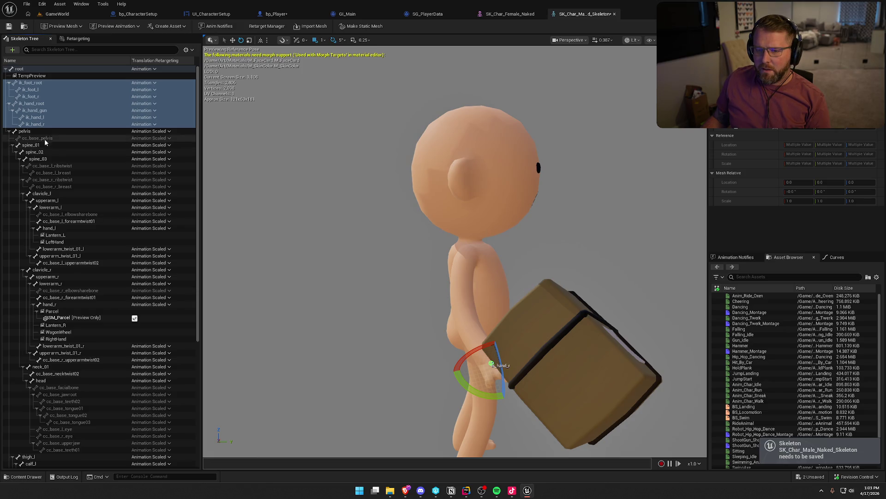
{"action": "scroll", "coordinate": [75, 209], "scroll_direction": "down", "scroll_amount": 8}
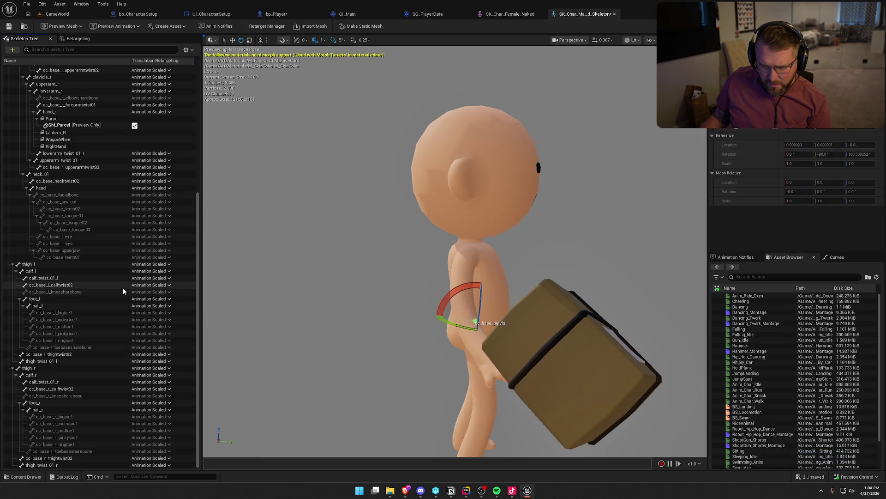
{"action": "left_click", "coordinate": [44, 465], "text": "shift"}
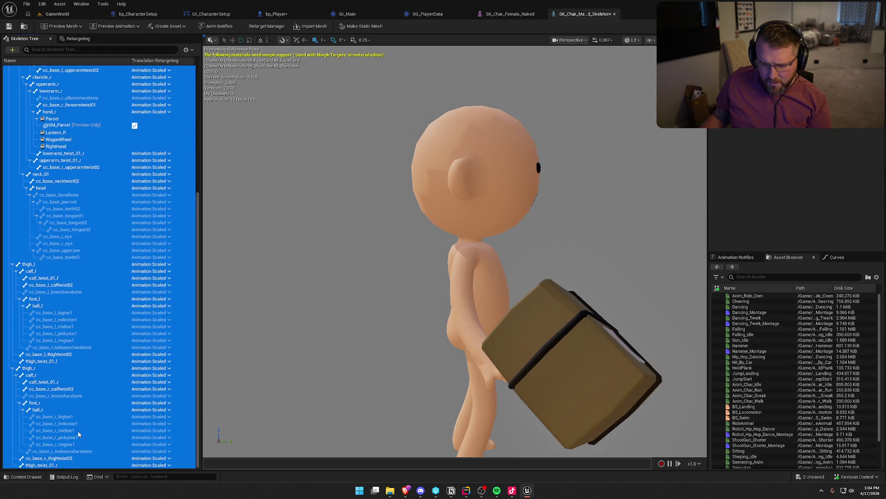
{"action": "scroll", "coordinate": [78, 428], "scroll_direction": "up", "scroll_amount": 5}
{"action": "scroll", "coordinate": [79, 428], "scroll_direction": "up", "scroll_amount": 2}
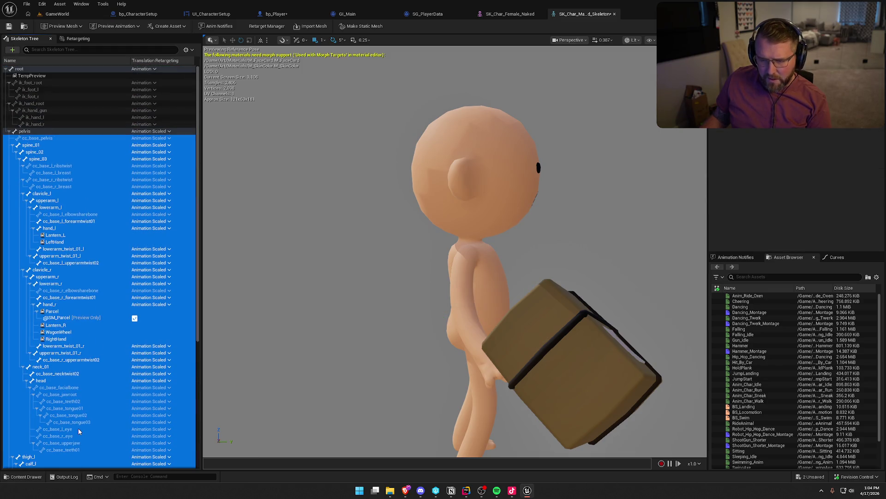
{"action": "right_click", "coordinate": [158, 133]}
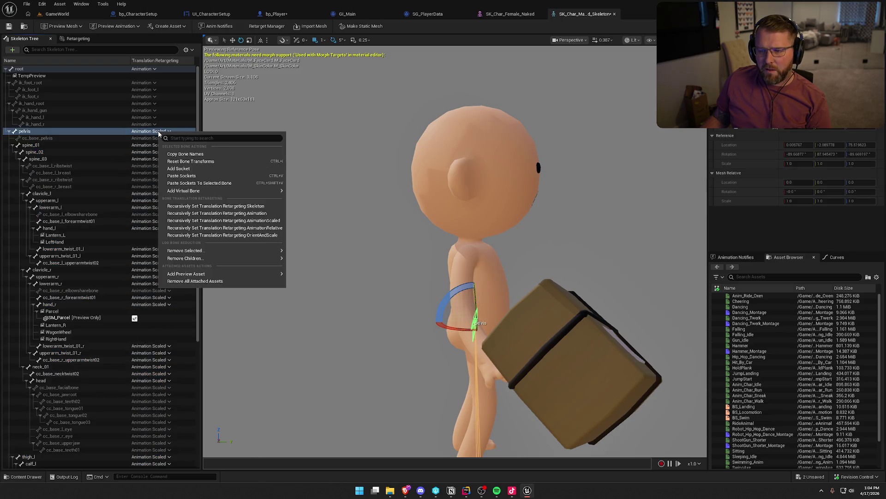
{"action": "left_click", "coordinate": [35, 139]}
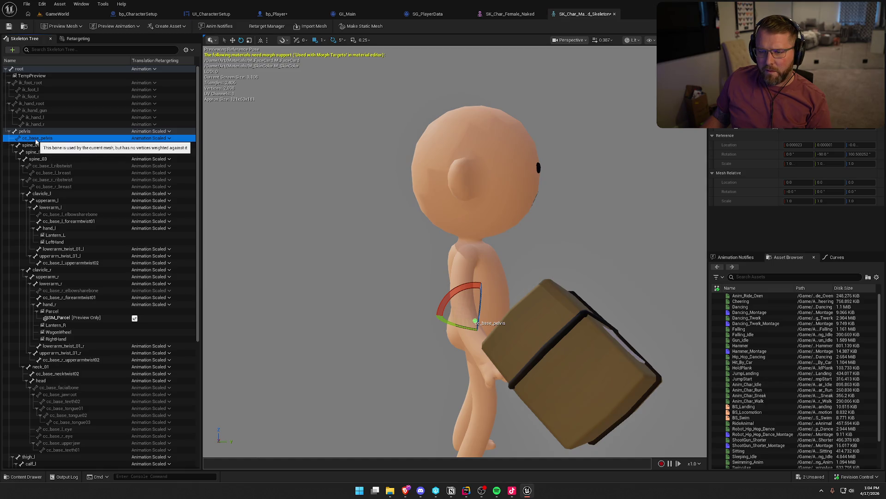
{"action": "left_click", "coordinate": [36, 132]}
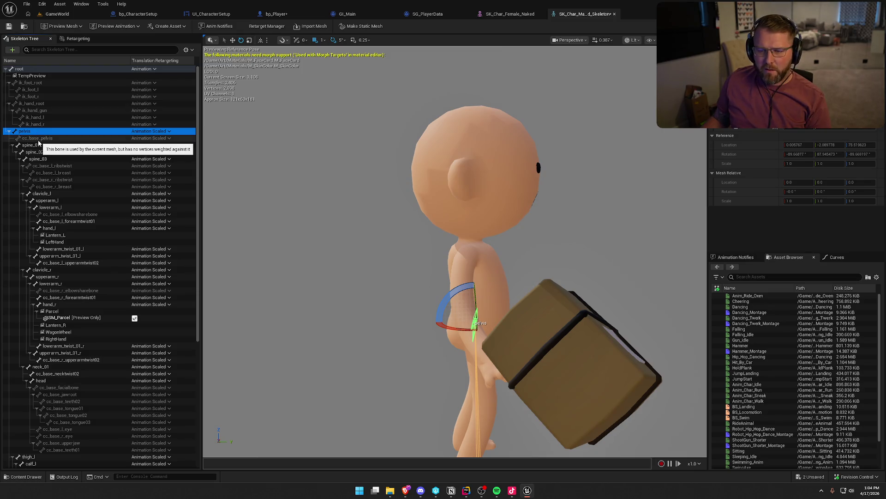
{"action": "left_click", "coordinate": [37, 138]}
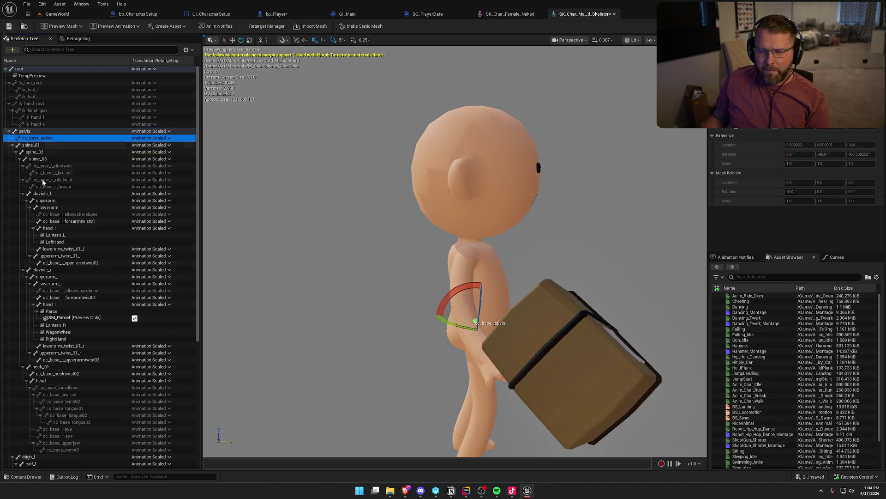
Recursively set translation retargeting to Skeleton for all bones below cc_base_pelvis
{"action": "scroll", "coordinate": [46, 231], "scroll_direction": "down", "scroll_amount": 8}
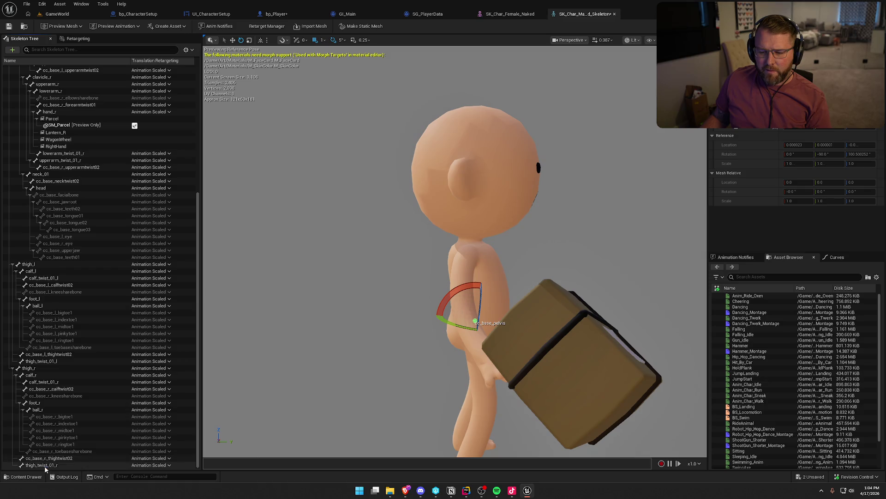
{"action": "left_click", "coordinate": [46, 461], "text": "shift"}
{"action": "scroll", "coordinate": [77, 206], "scroll_direction": "up", "scroll_amount": 3}
{"action": "scroll", "coordinate": [77, 206], "scroll_direction": "up", "scroll_amount": 5}
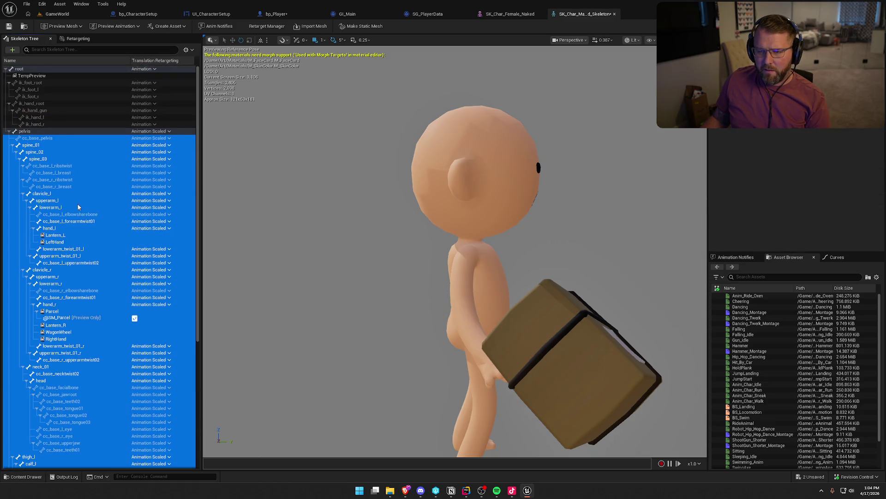
{"action": "right_click", "coordinate": [118, 143]}
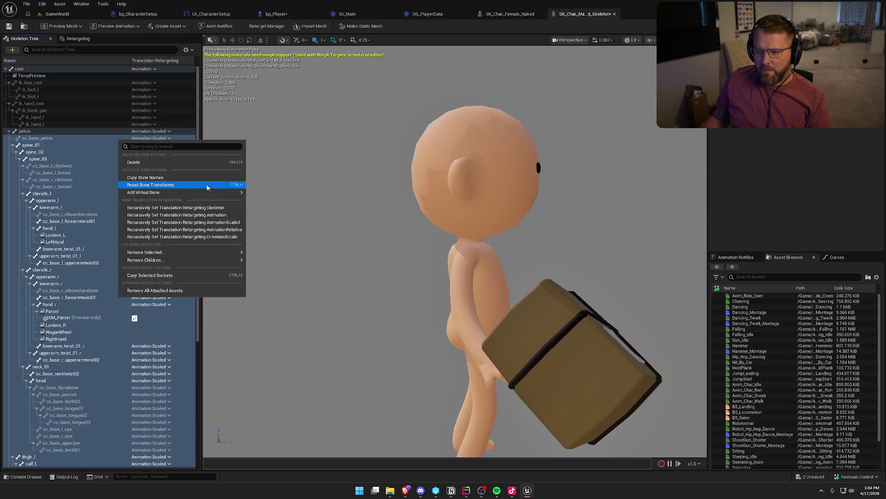
{"action": "left_click", "coordinate": [225, 208]}
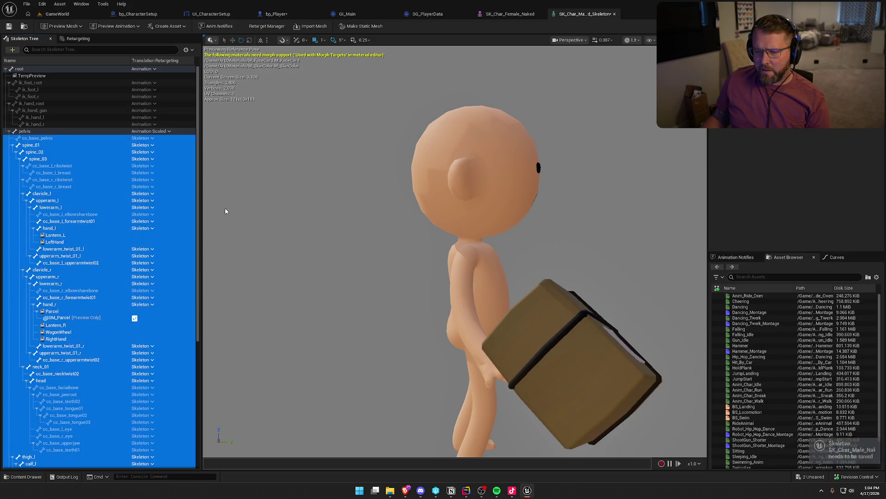
Save the male skeleton and return to the GameWorld level
{"action": "left_click", "coordinate": [82, 145]}
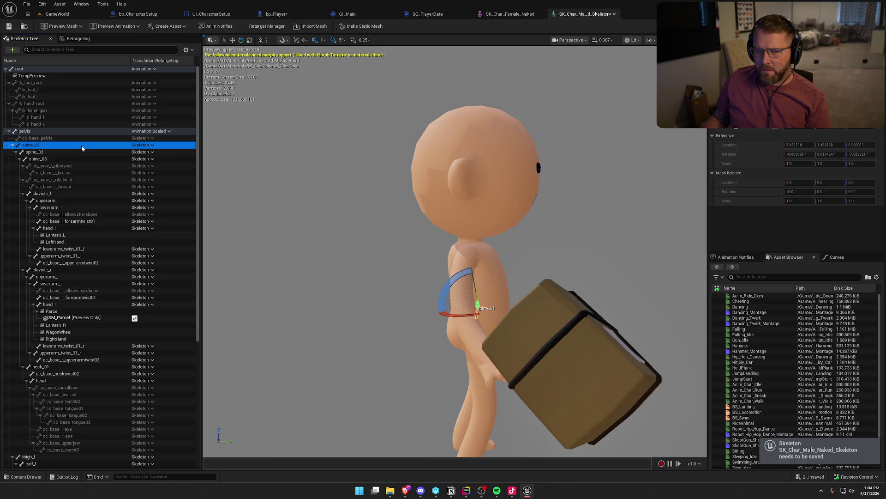
{"action": "left_click", "coordinate": [8, 26]}
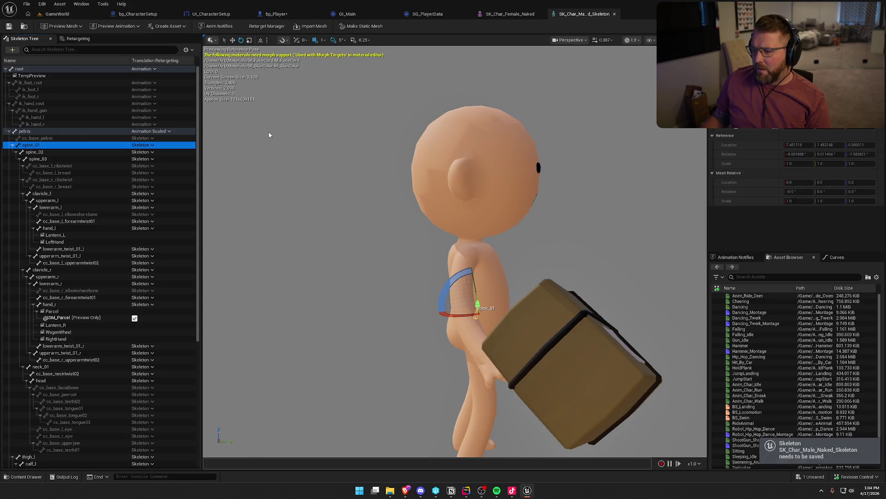
{"action": "left_click", "coordinate": [57, 13]}
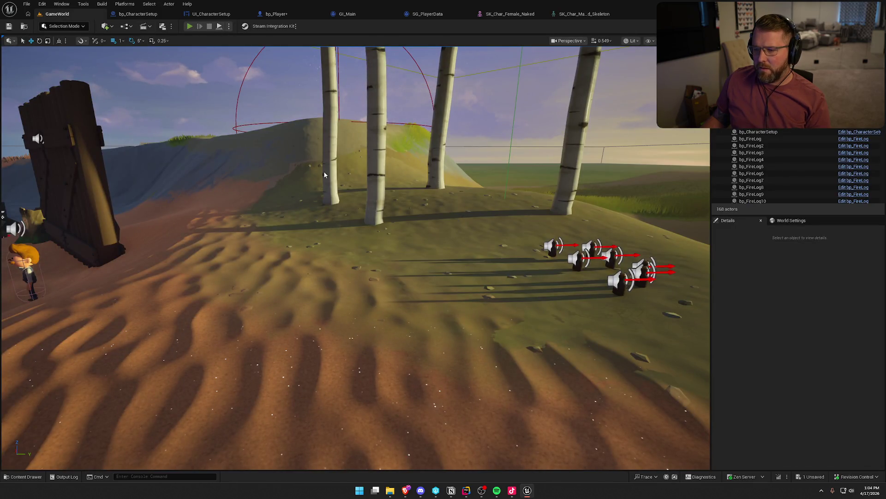
Play-test the Lobby Trading Post running the character around, stop, then bring up bp_Player
{"action": "key", "text": "alt+p"}
{"action": "key", "text": "w"}
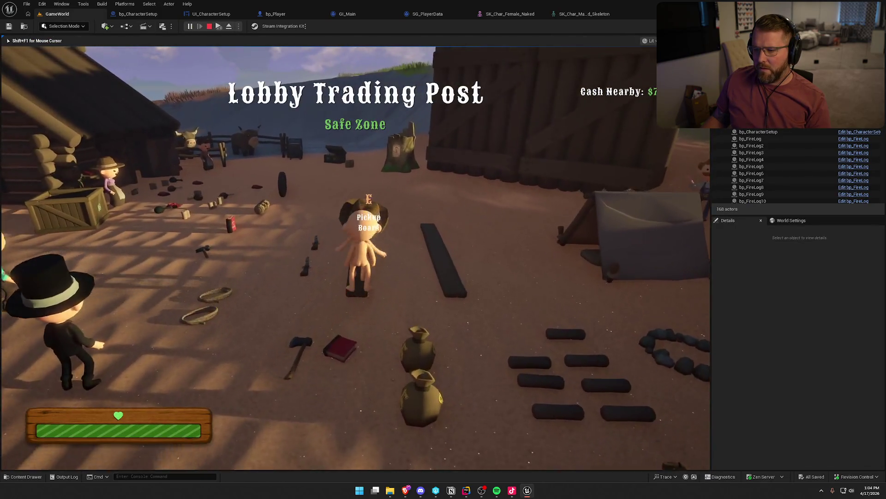
{"action": "key", "text": "shift"}
{"action": "key", "text": "w"}
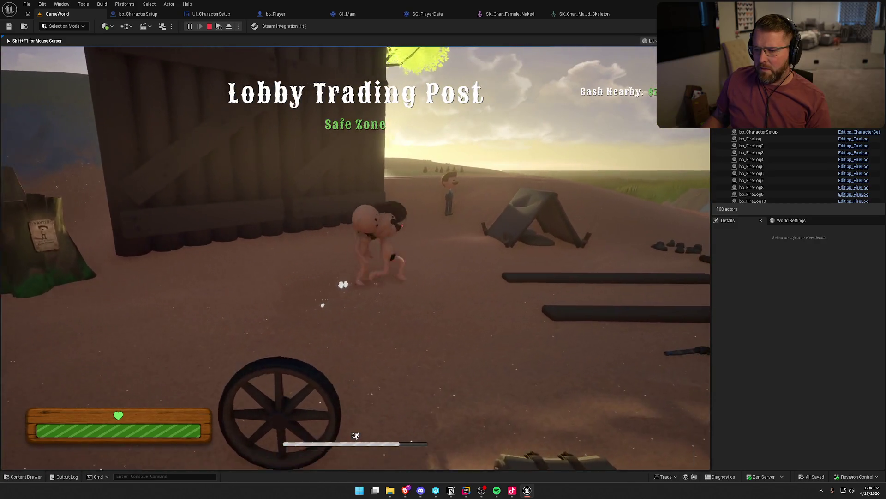
{"action": "key", "text": "s"}
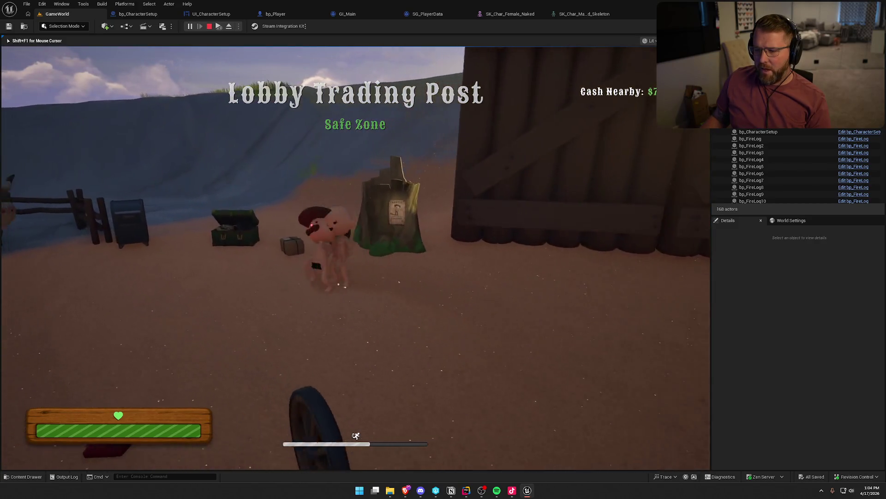
{"action": "key", "text": "w"}
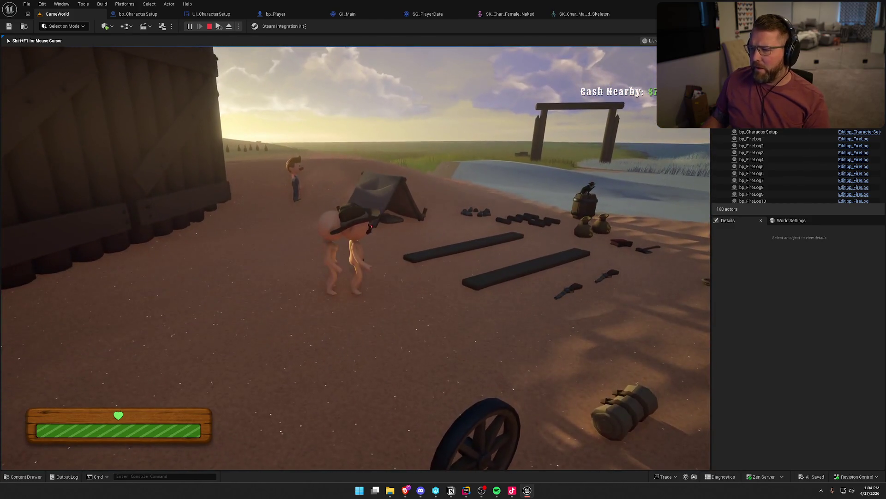
{"action": "key", "text": "Escape"}
{"action": "left_click", "coordinate": [268, 15]}
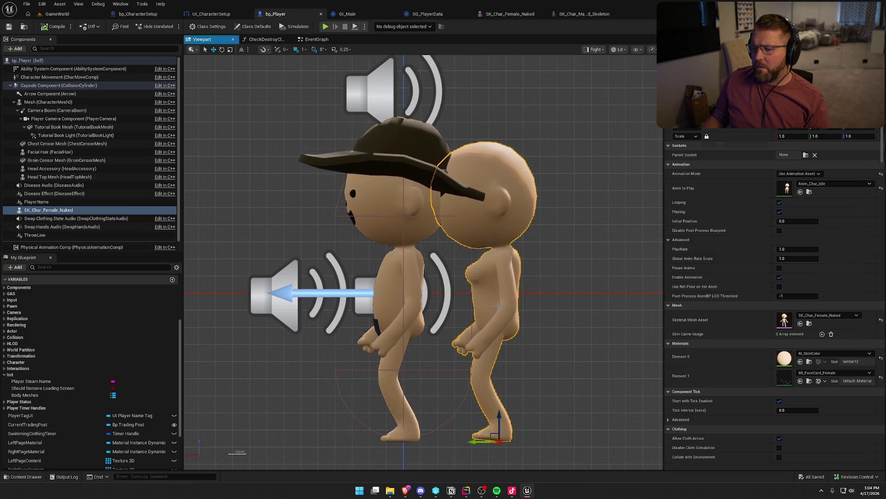
Delete the SK_Char_Female_Naked component, save bp_Player, and start playing from GameWorld
{"action": "key", "text": "Delete"}
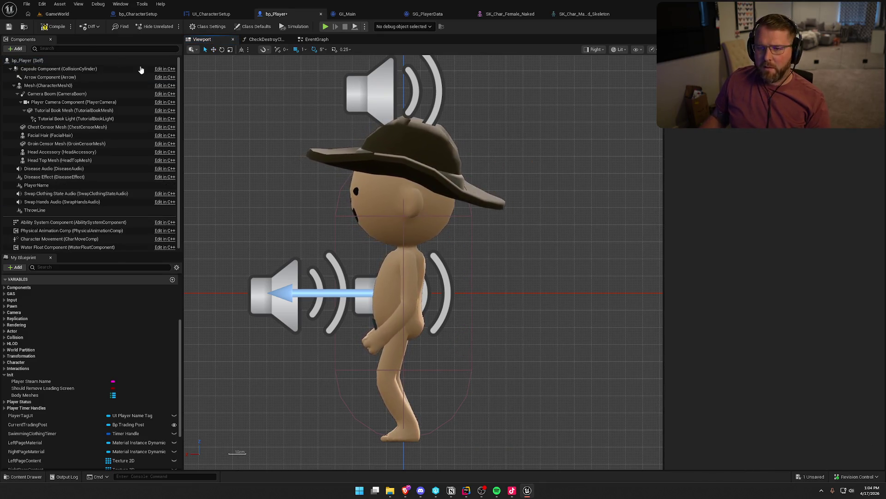
{"action": "key", "text": "ctrl+s"}
{"action": "left_click", "coordinate": [52, 14]}
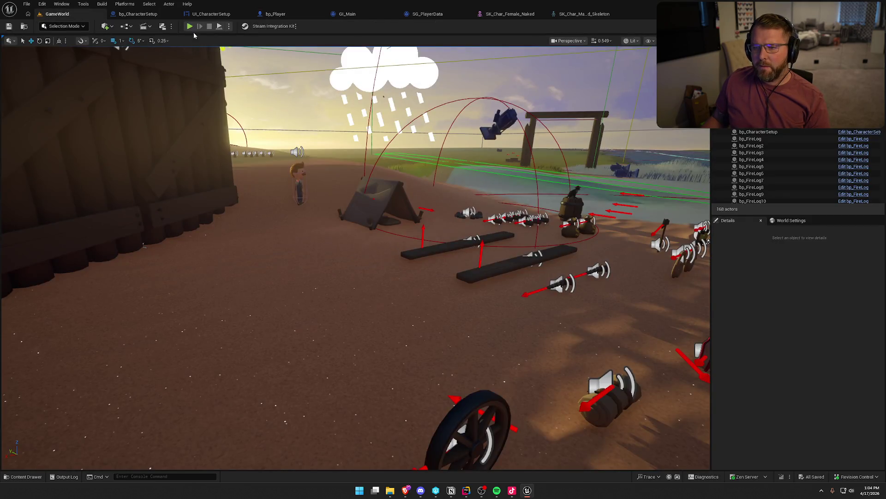
{"action": "key", "text": "alt+p"}
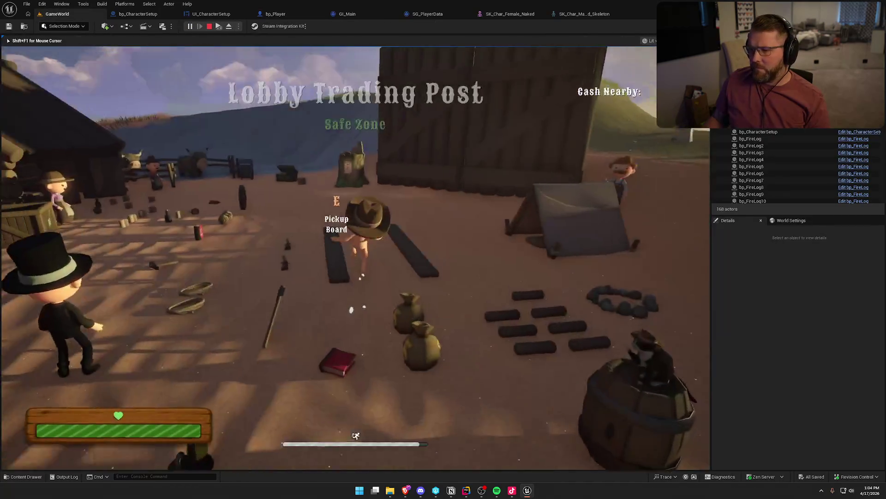
{"action": "key", "text": "shift+w"}
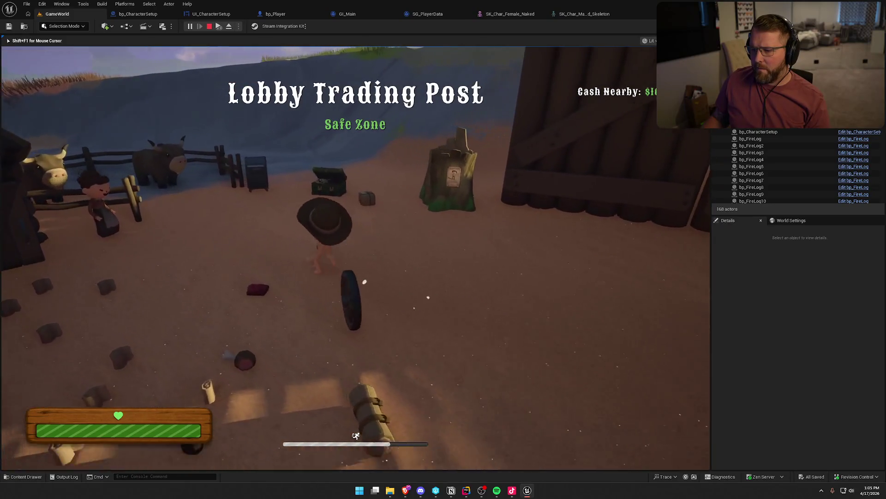
In the character creator, switch between female and male bodies several times, then save the female character
{"action": "key", "text": "e"}
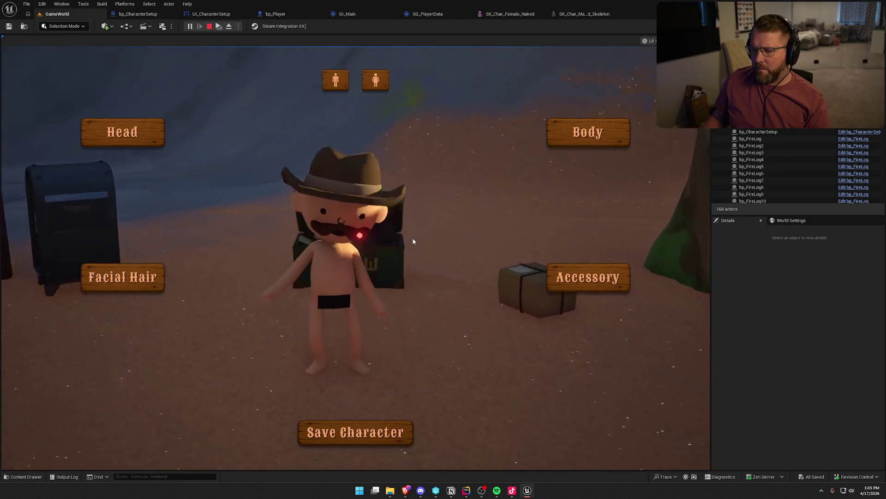
{"action": "left_click", "coordinate": [378, 82]}
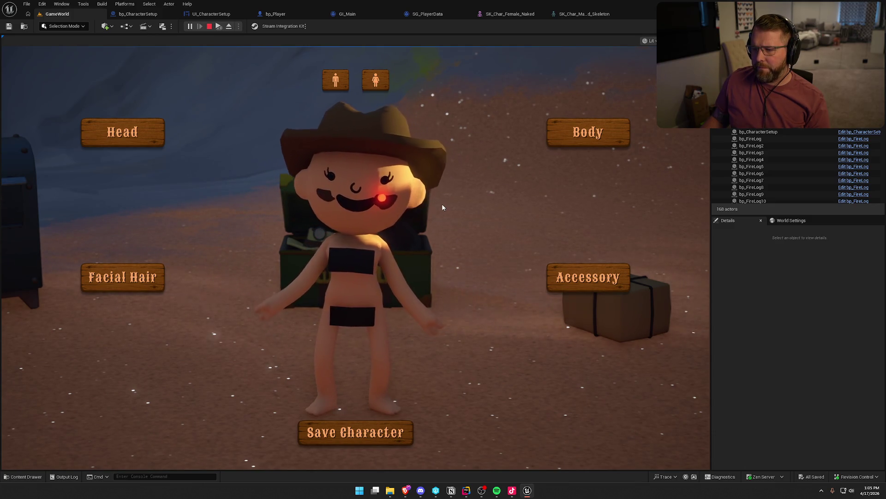
{"action": "left_click", "coordinate": [336, 79]}
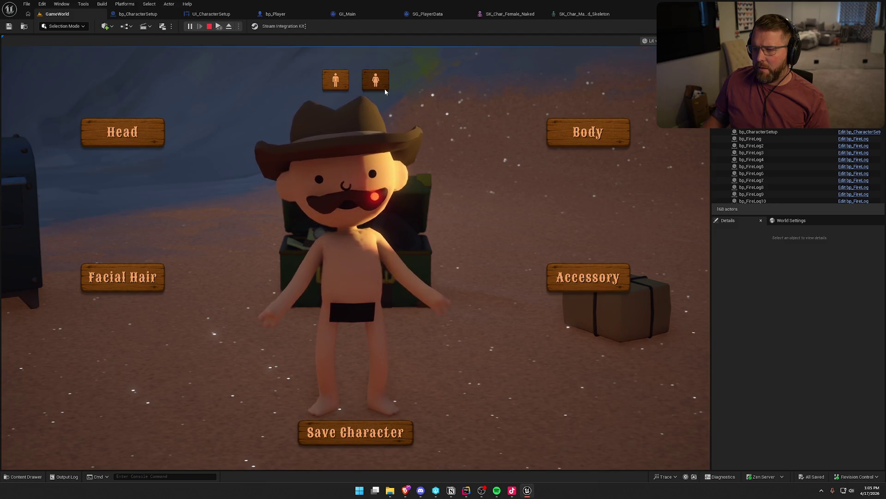
{"action": "left_click", "coordinate": [378, 81]}
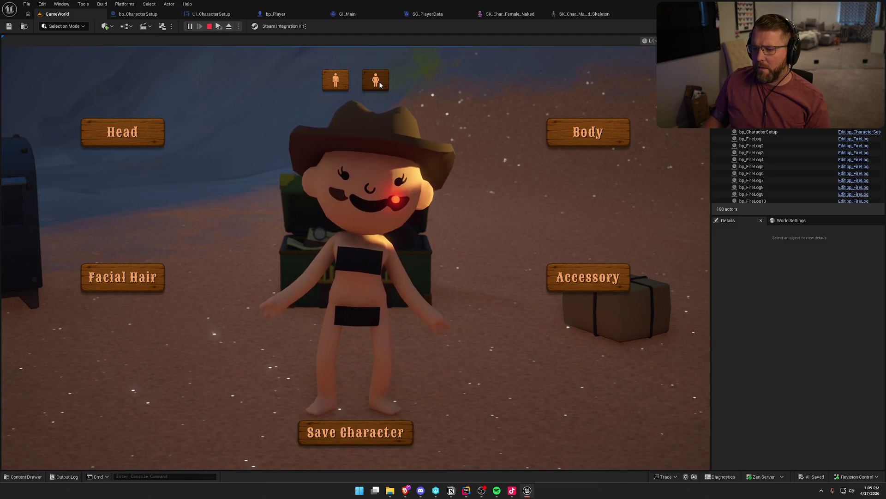
{"action": "left_click", "coordinate": [344, 81]}
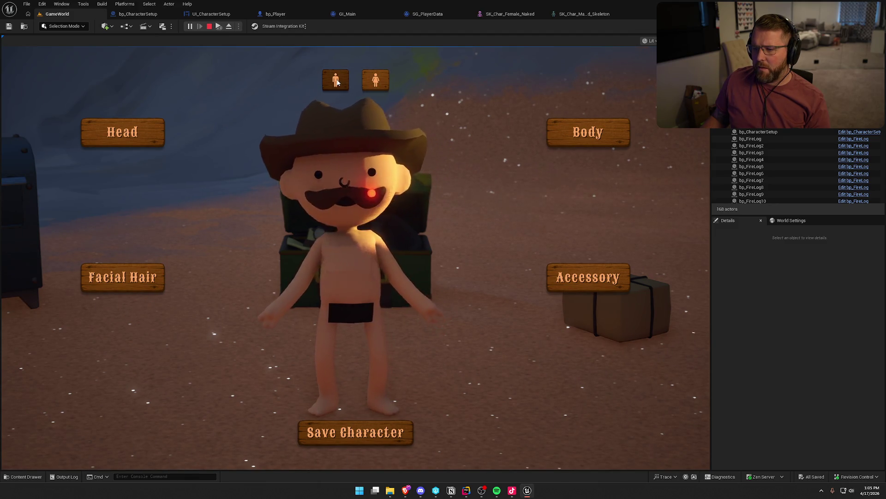
{"action": "left_click", "coordinate": [372, 87]}
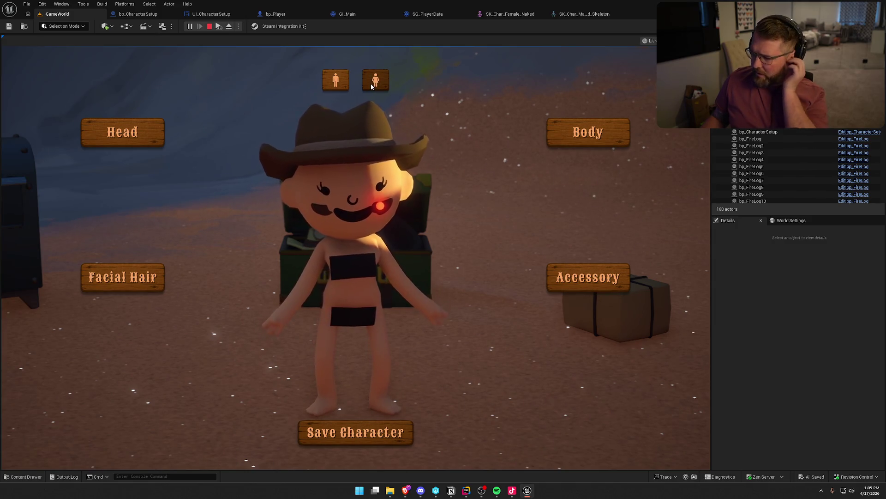
{"action": "left_click", "coordinate": [356, 431]}
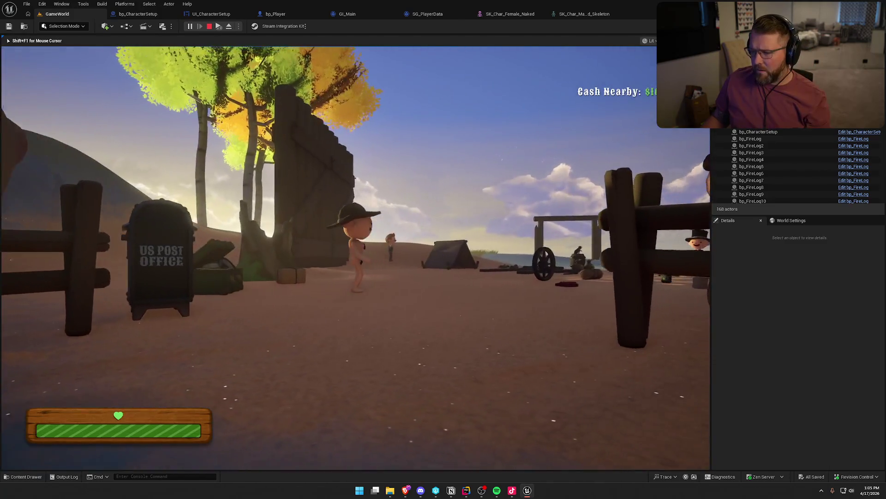
Run through the lobby, pick up and drop a log, then bring up SK_Char_Female_Naked
{"action": "key", "text": "shift+w"}
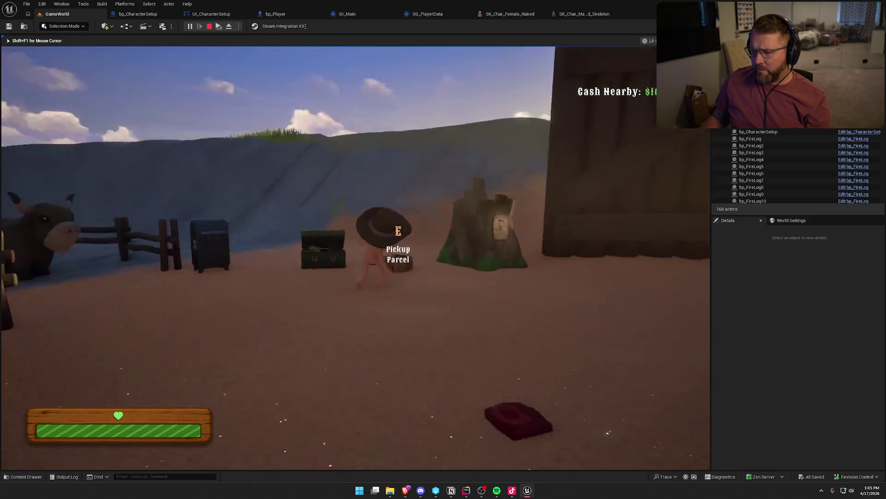
{"action": "key", "text": "shift+w"}
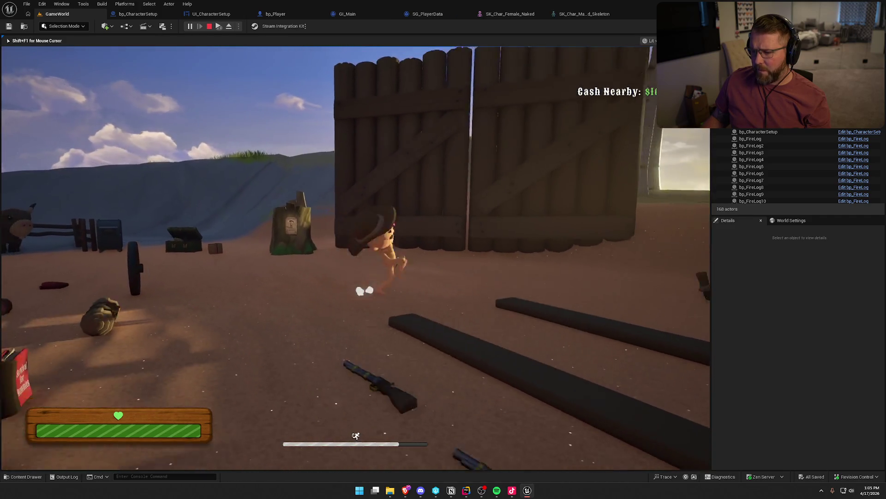
{"action": "key", "text": "e"}
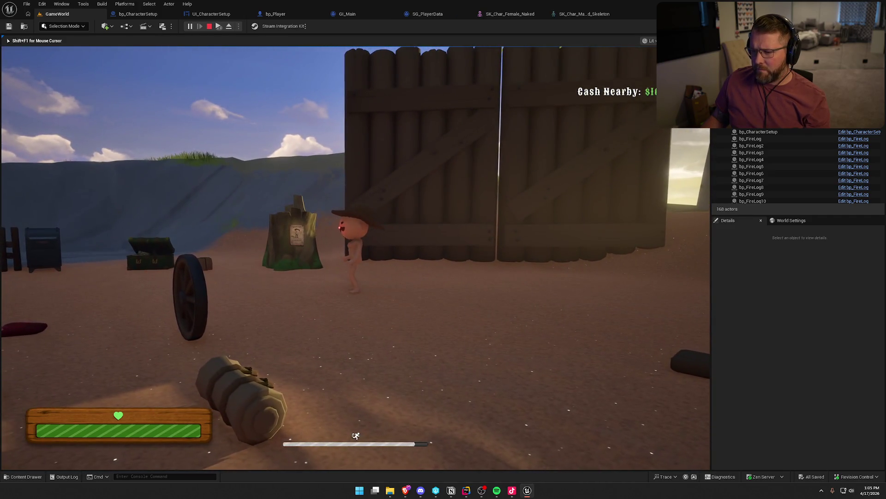
{"action": "key", "text": "e"}
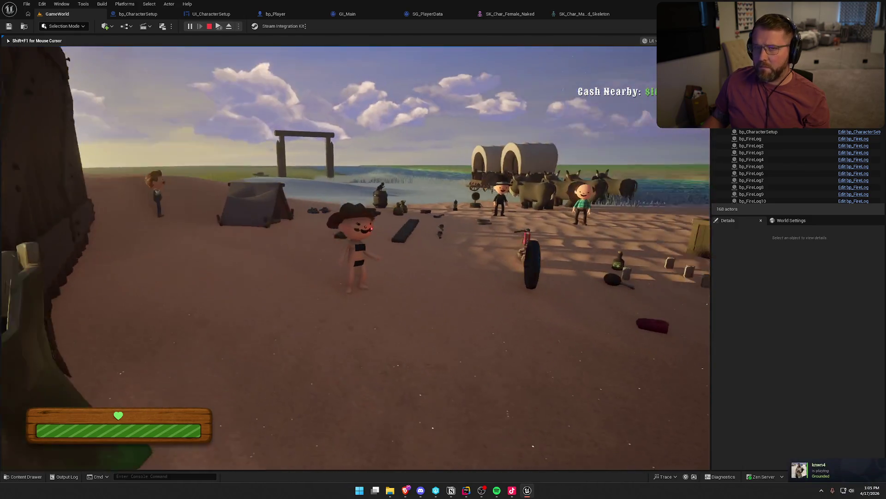
{"action": "mouse_move", "coordinate": [532, 425]}
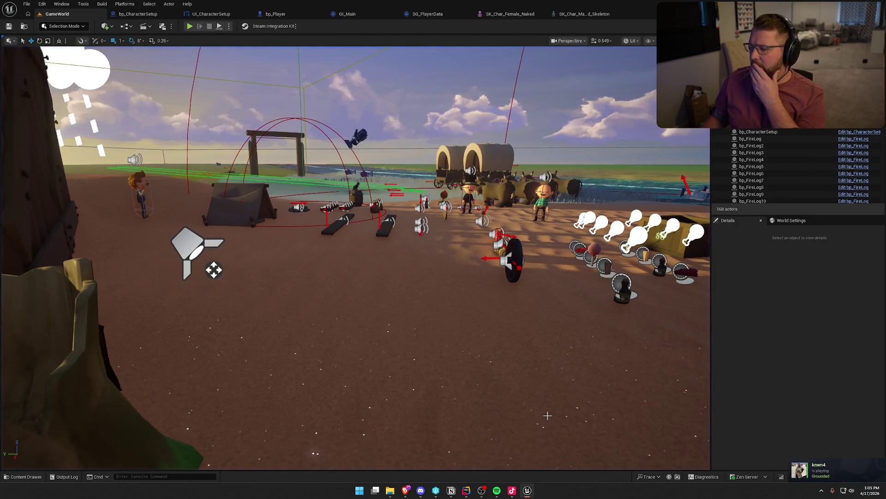
{"action": "left_click", "coordinate": [504, 15]}
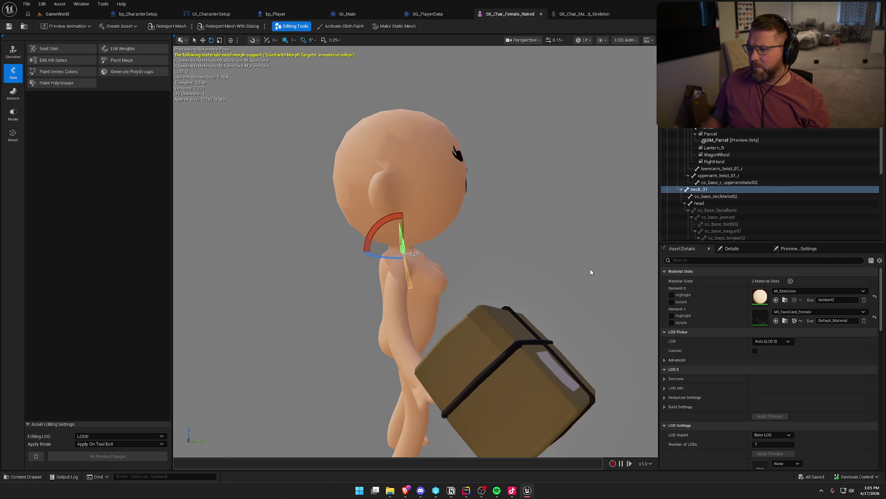
Preview SK_Char_Female_Naked playing Anim_Char_Idle on the male naked skeleton
{"action": "key", "text": "ctrl+Tab"}
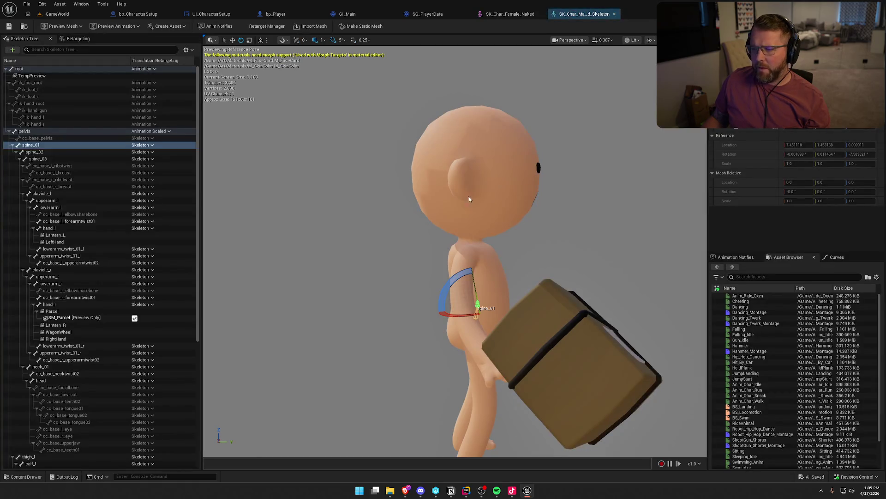
{"action": "left_click", "coordinate": [119, 25]}
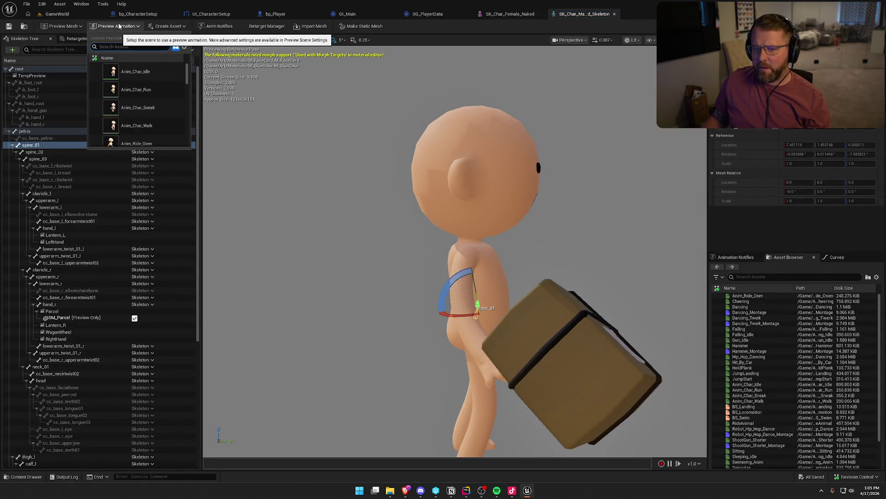
{"action": "left_click", "coordinate": [62, 26]}
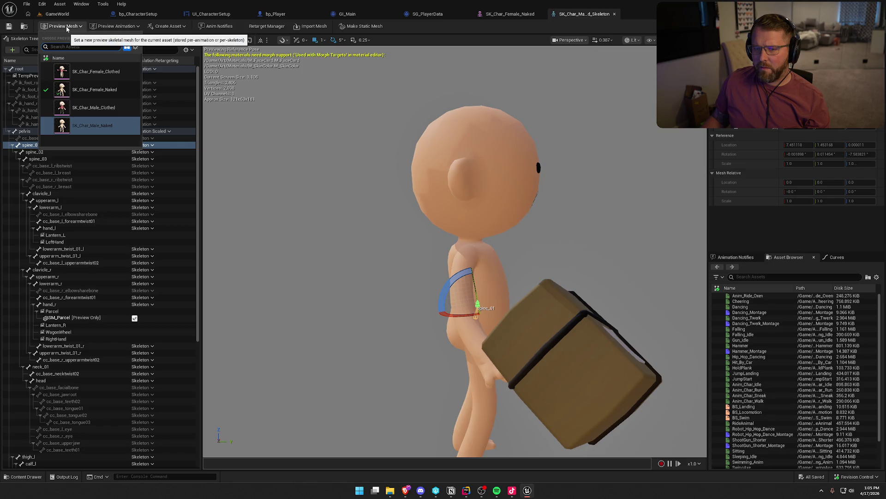
{"action": "left_click", "coordinate": [87, 94]}
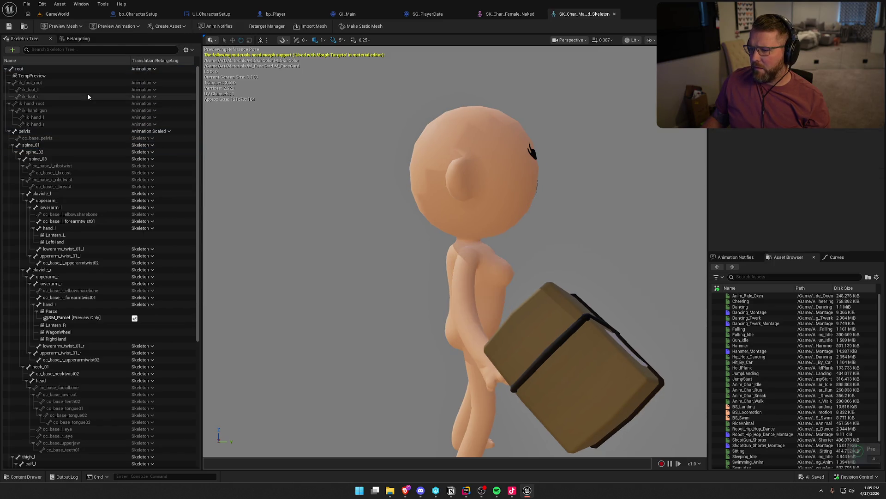
{"action": "left_click", "coordinate": [135, 26]}
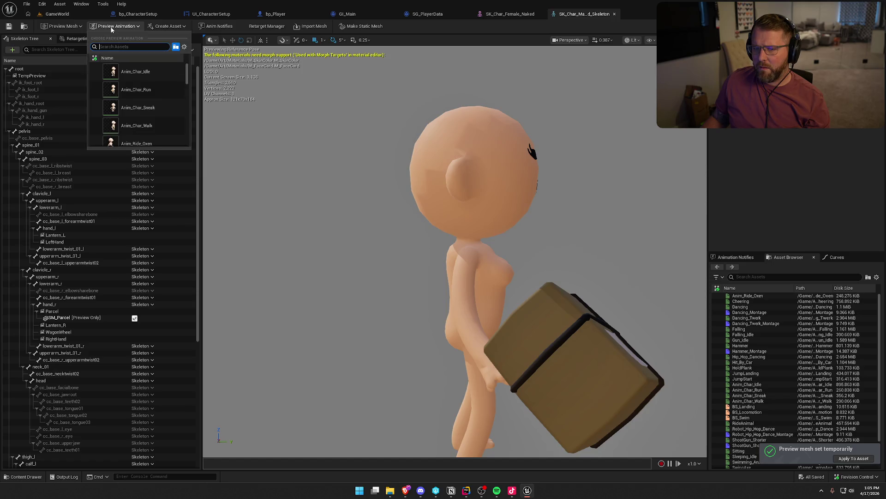
{"action": "left_click", "coordinate": [140, 73]}
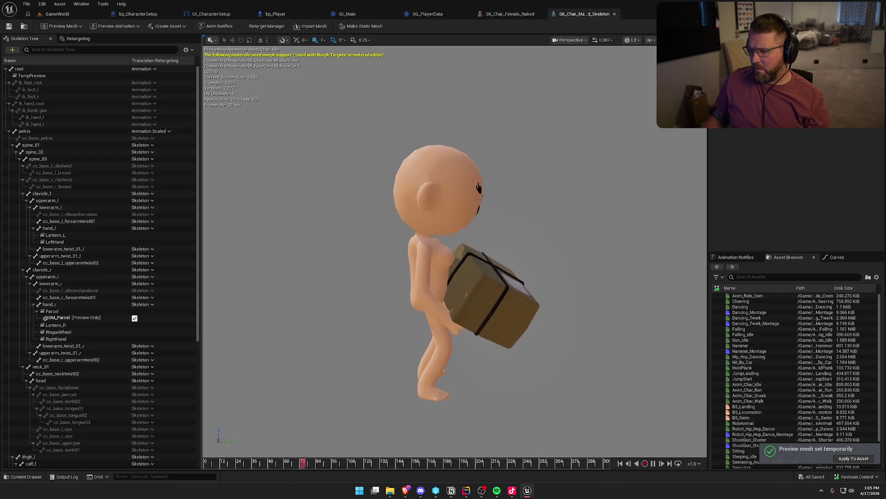
Preview SK_Char_Male_Naked instead, then return to the female naked mesh
{"action": "left_click", "coordinate": [62, 26]}
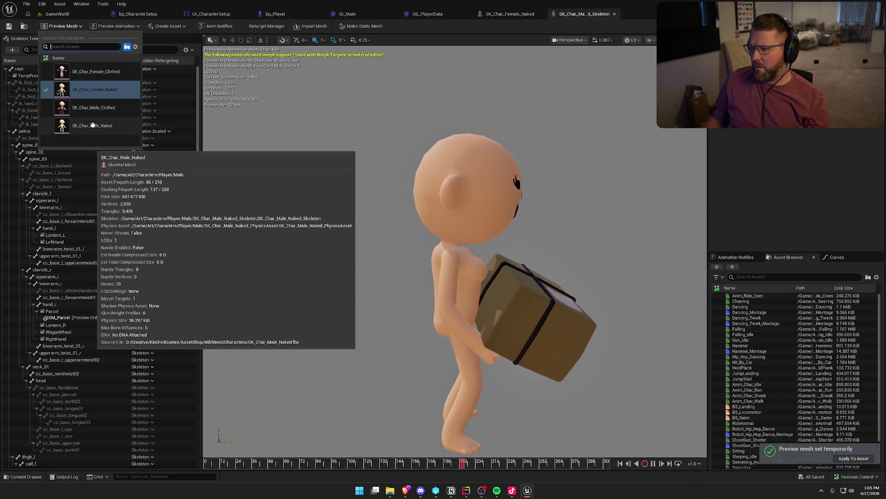
{"action": "left_click", "coordinate": [93, 125]}
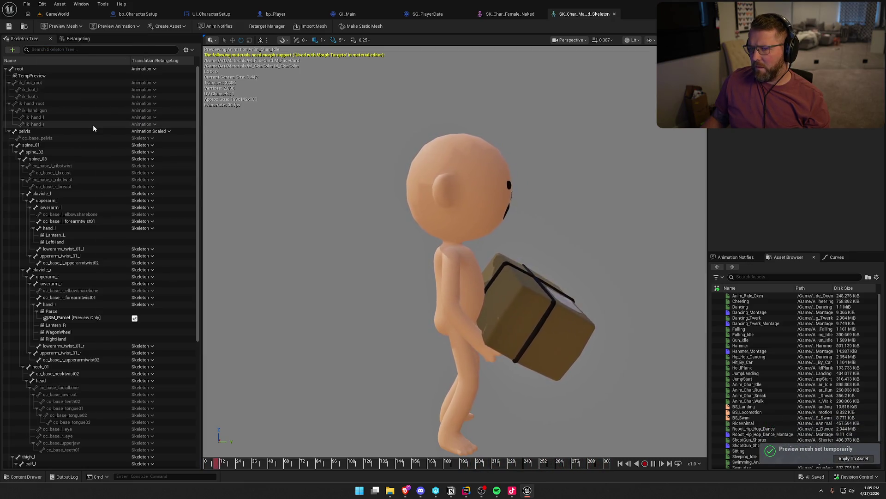
{"action": "left_click", "coordinate": [496, 17]}
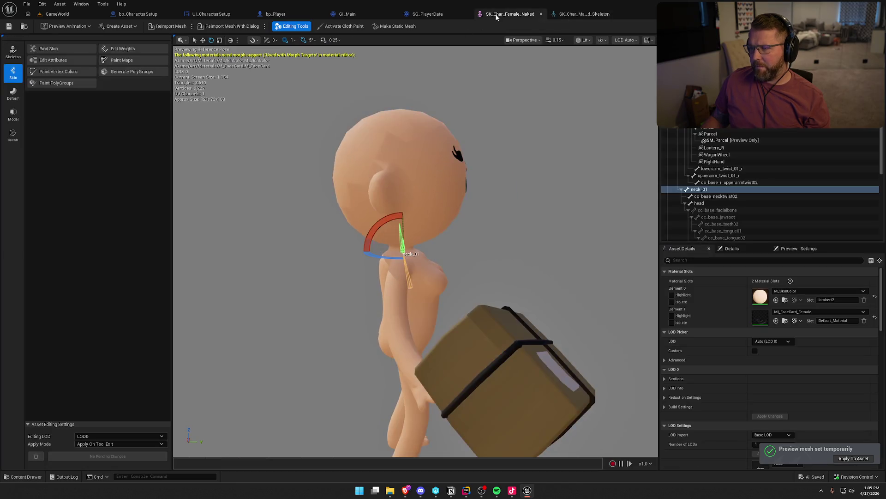
In Edit Skeleton, move the female mesh's head bone and apply to the asset, then bring up bp_Player
{"action": "left_click", "coordinate": [13, 52]}
{"action": "left_click", "coordinate": [48, 49]}
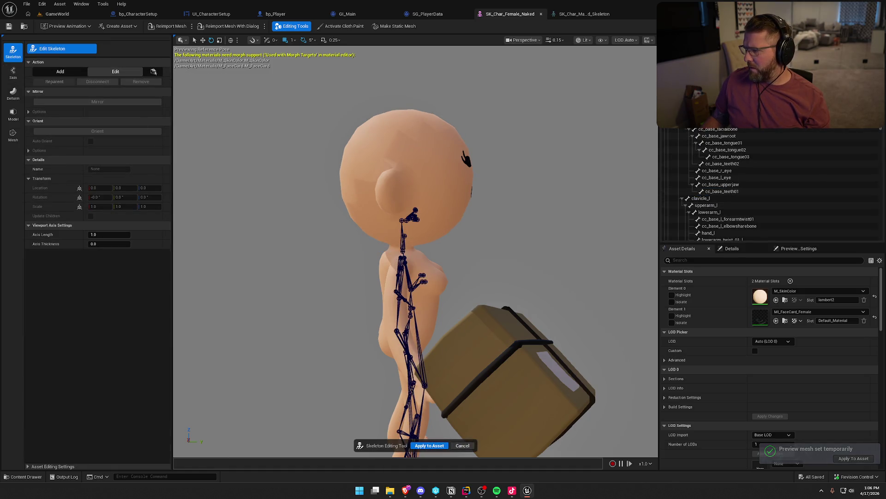
{"action": "left_click", "coordinate": [413, 215]}
{"action": "left_click", "coordinate": [202, 40]}
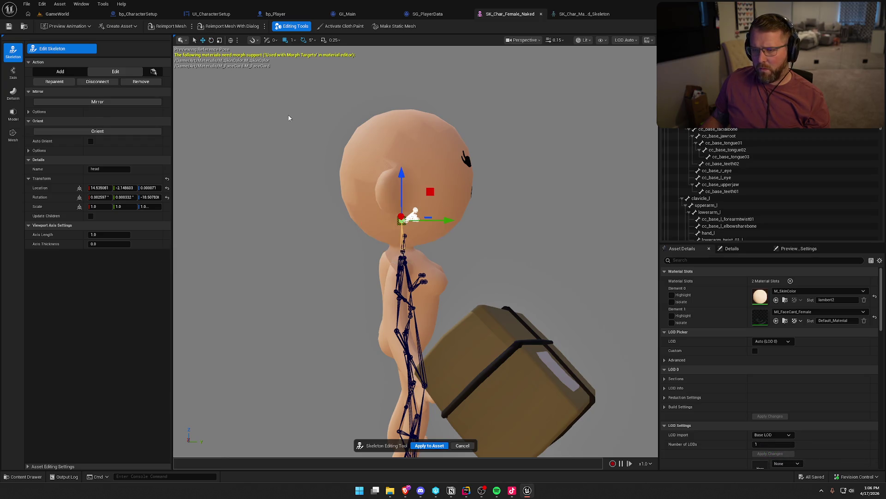
{"action": "left_click_drag", "start_coordinate": [505, 234], "coordinate": [396, 188]}
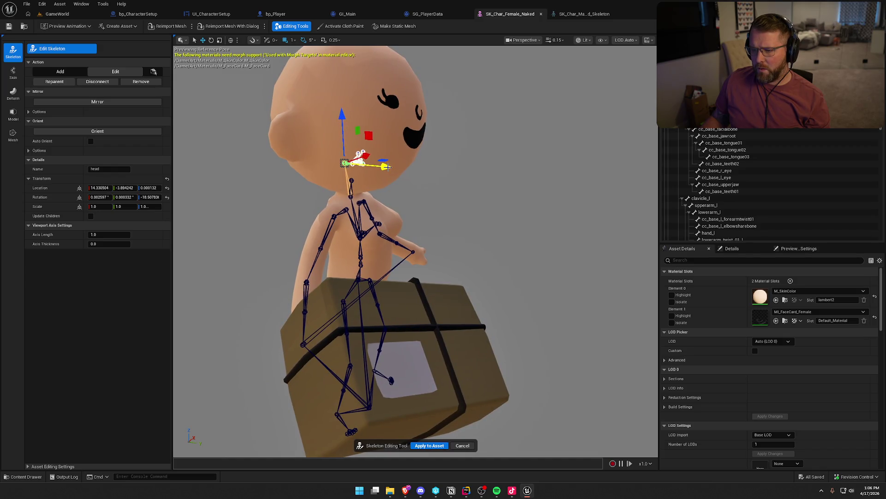
{"action": "left_click", "coordinate": [429, 446]}
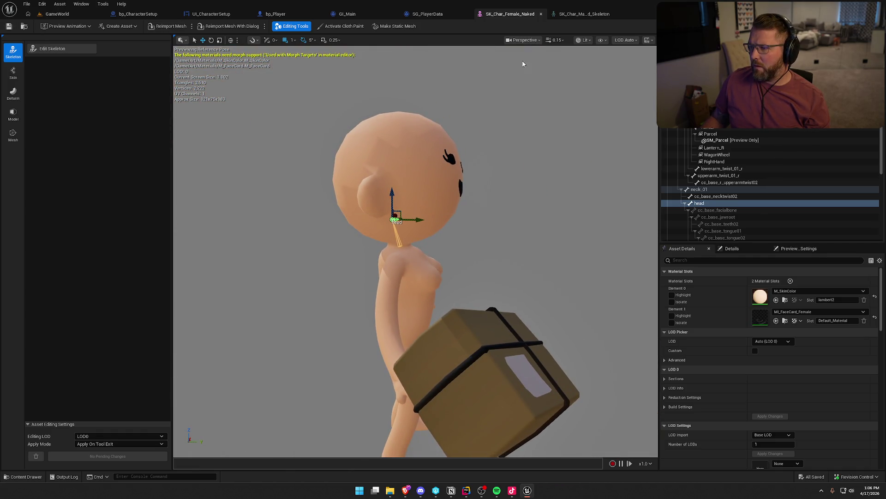
{"action": "left_click", "coordinate": [275, 15]}
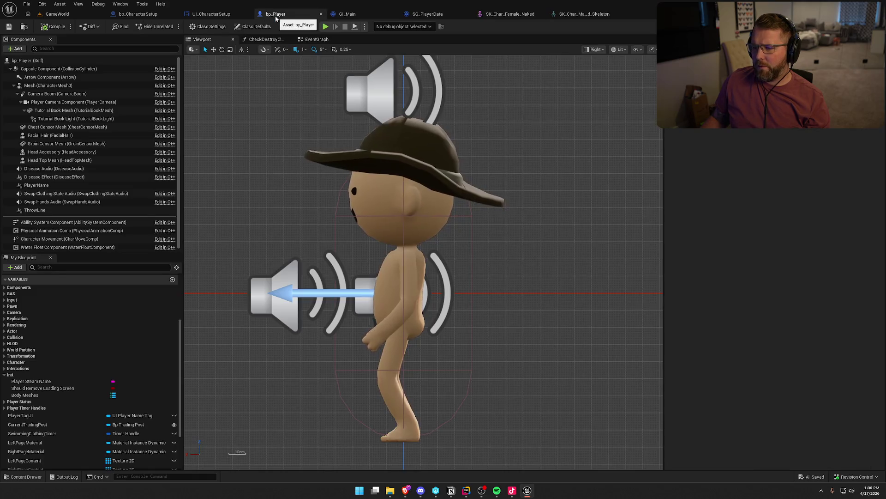
Start a play session, choose the female body at the chest's creator, and resume playing
{"action": "left_click", "coordinate": [74, 16]}
{"action": "left_click", "coordinate": [190, 26]}
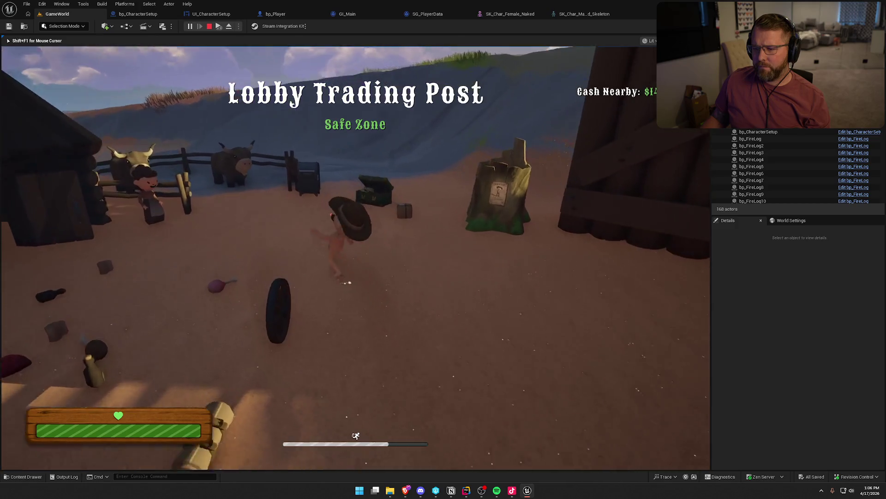
{"action": "key", "text": "e"}
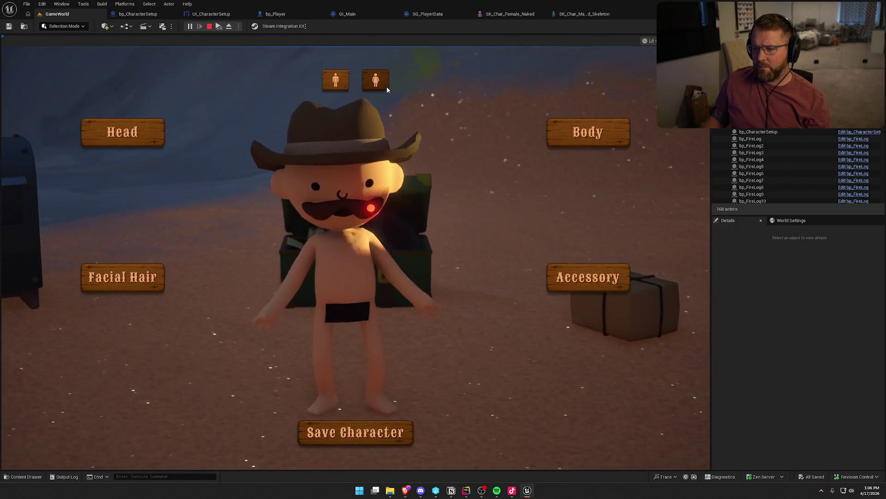
{"action": "left_click", "coordinate": [381, 83]}
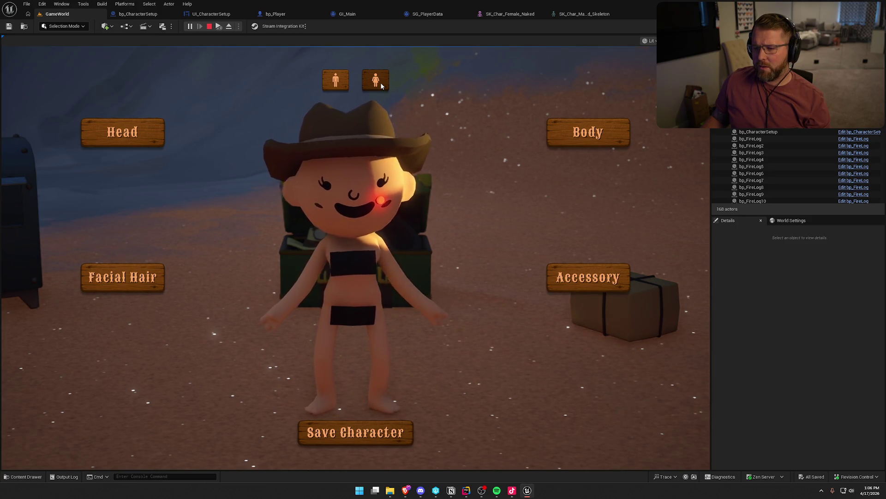
{"action": "left_click", "coordinate": [355, 432]}
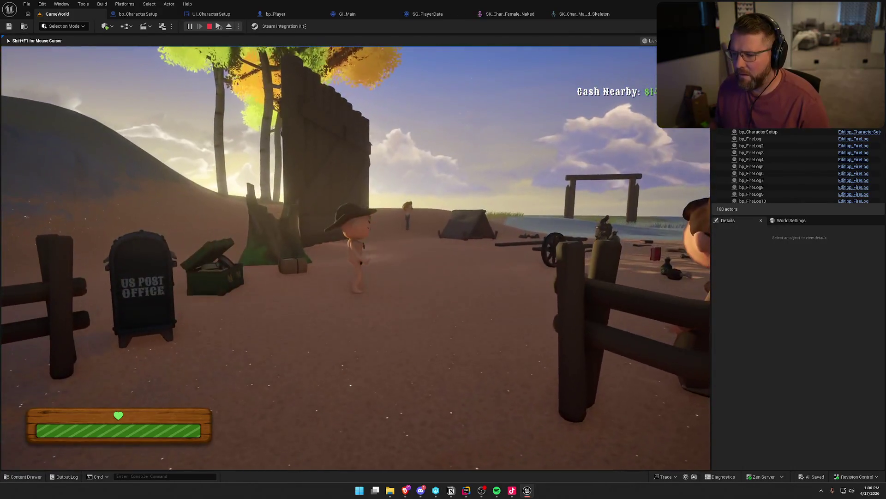
Stop play and check the head bone's transform in SK_Char_Male_Naked_Skeleton
{"action": "key", "text": "Escape"}
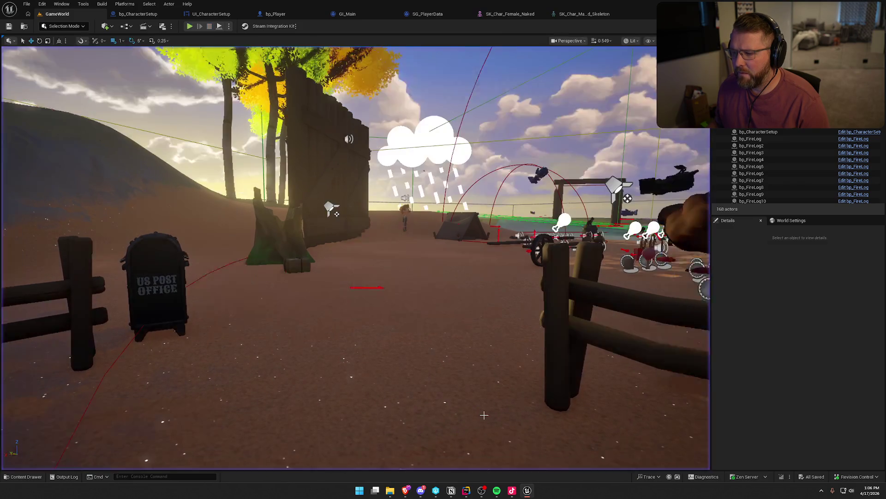
{"action": "left_click", "coordinate": [583, 14]}
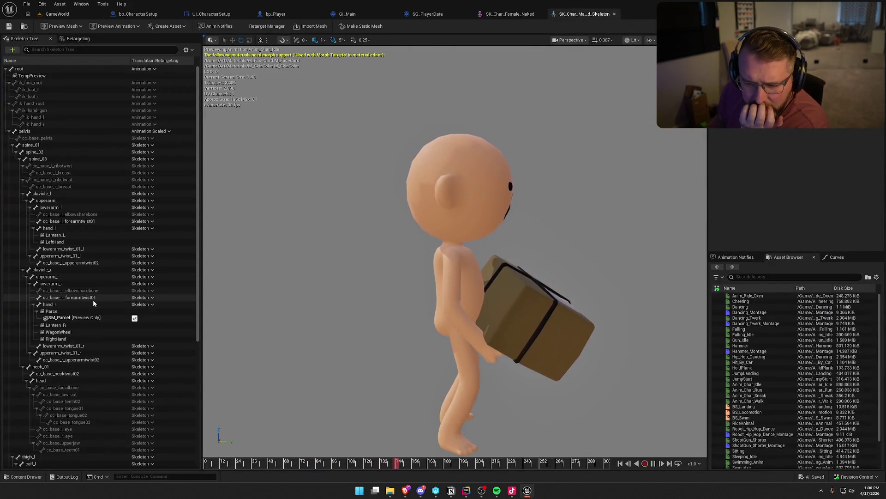
{"action": "left_click", "coordinate": [67, 381]}
{"action": "scroll", "coordinate": [110, 394], "scroll_direction": "down", "scroll_amount": 3}
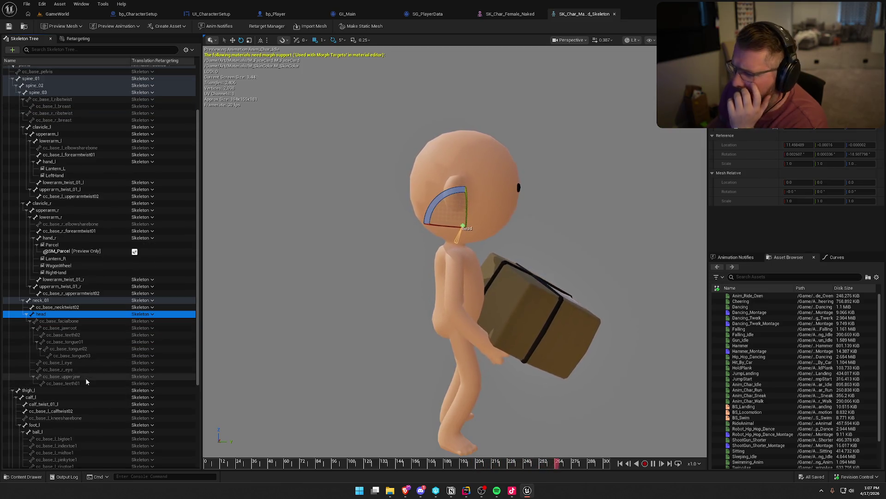
Re-edit SK_Char_Female_Naked's skeleton, apply it to the asset, and return to GameWorld
{"action": "left_click", "coordinate": [512, 15]}
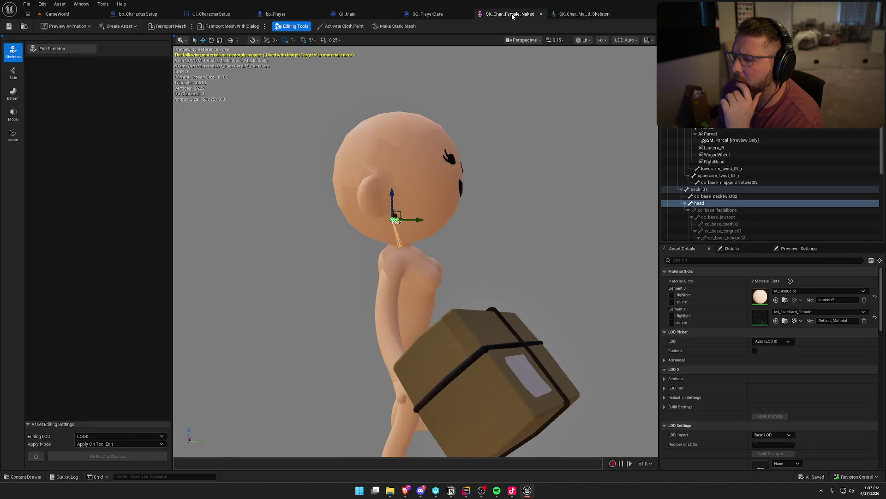
{"action": "left_click", "coordinate": [35, 51]}
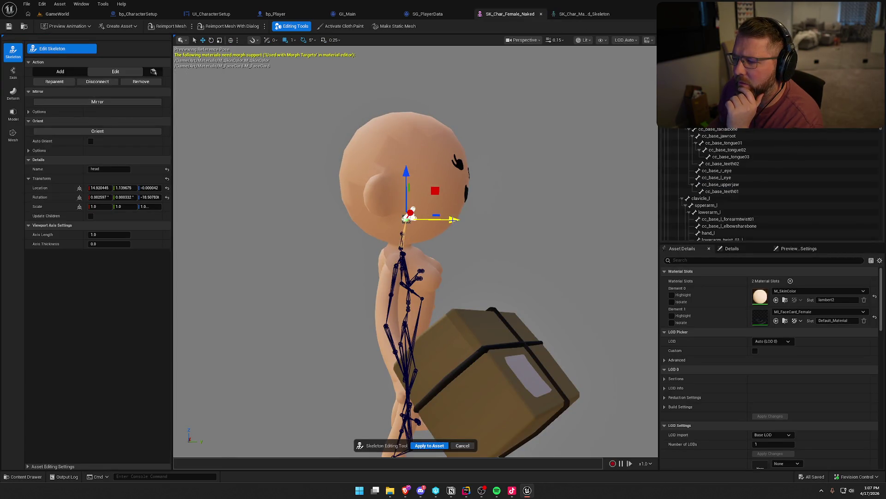
{"action": "left_click", "coordinate": [430, 446]}
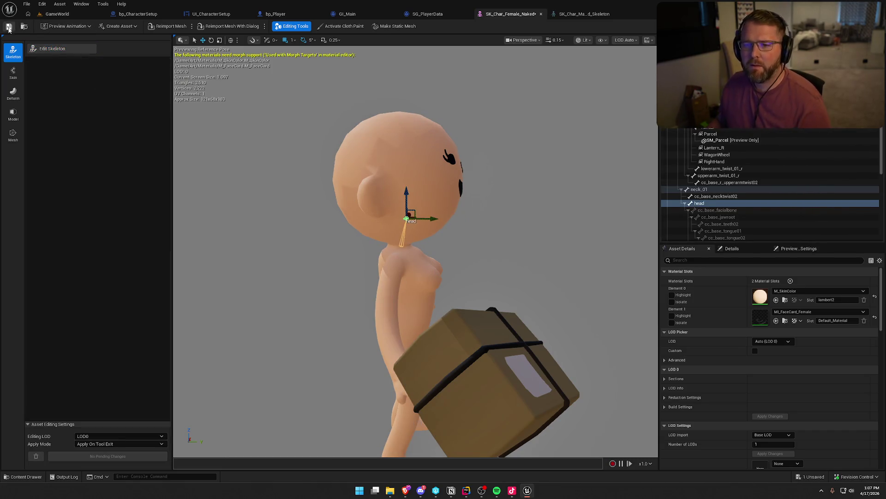
{"action": "left_click", "coordinate": [69, 16]}
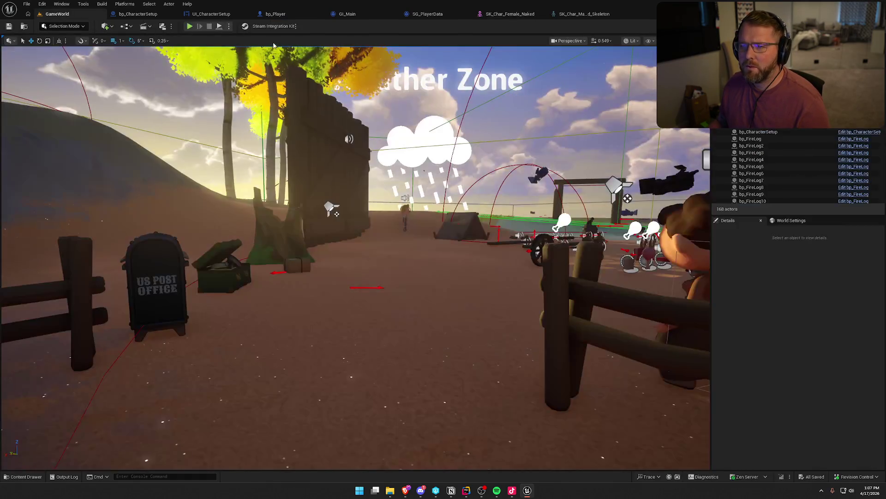
{"action": "left_click", "coordinate": [190, 26]}
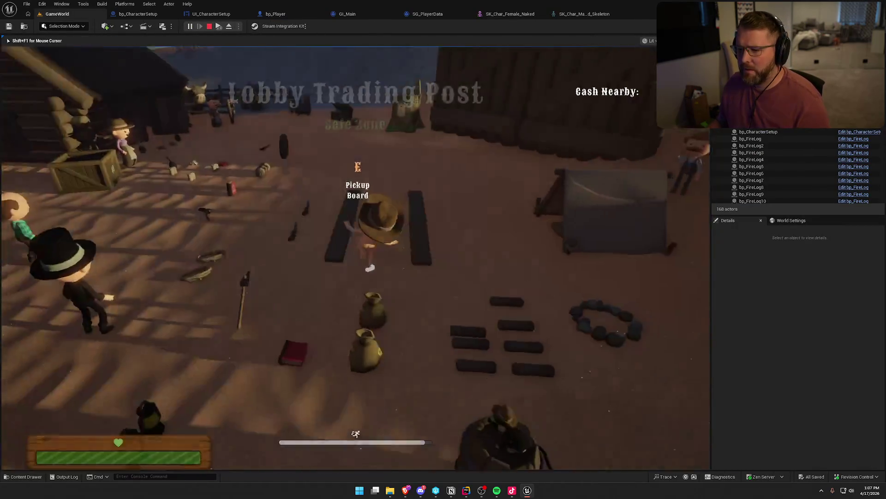
{"action": "key", "text": "w"}
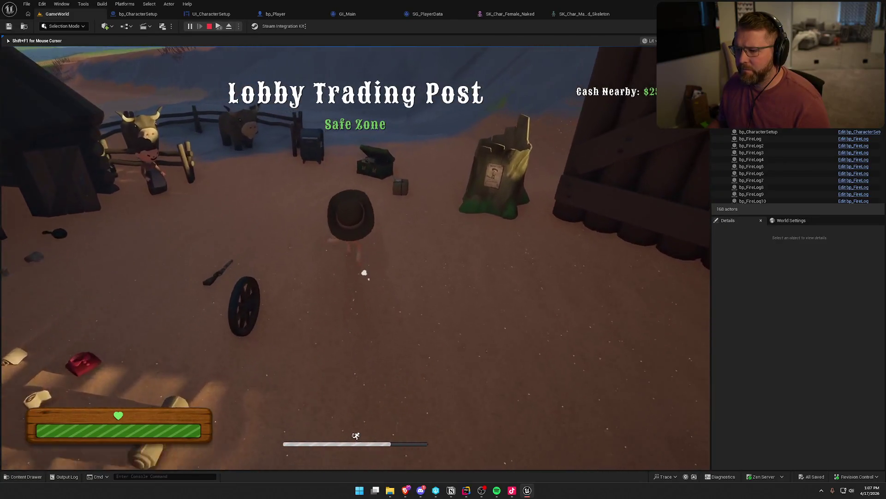
{"action": "key", "text": "e"}
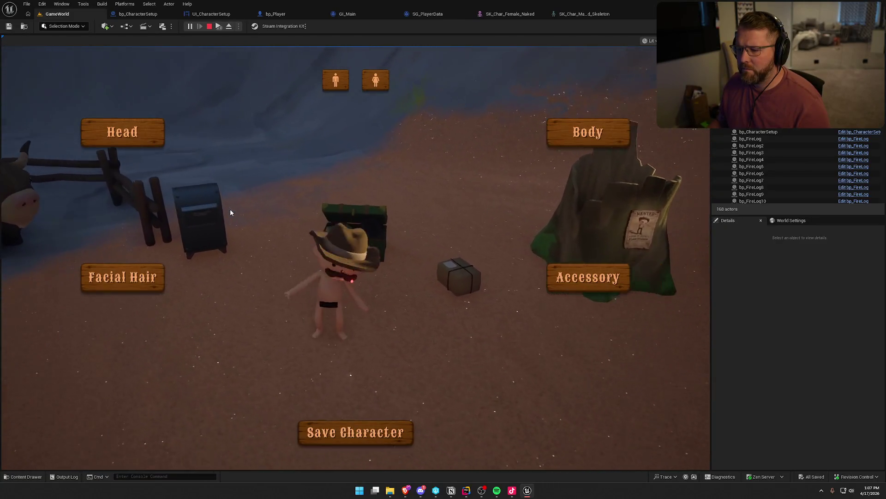
{"action": "left_click", "coordinate": [374, 83]}
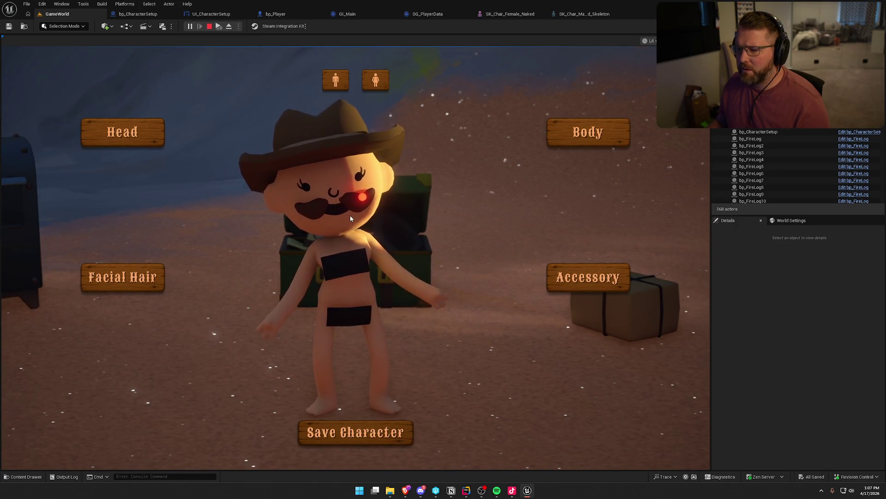
{"action": "left_click", "coordinate": [355, 432]}
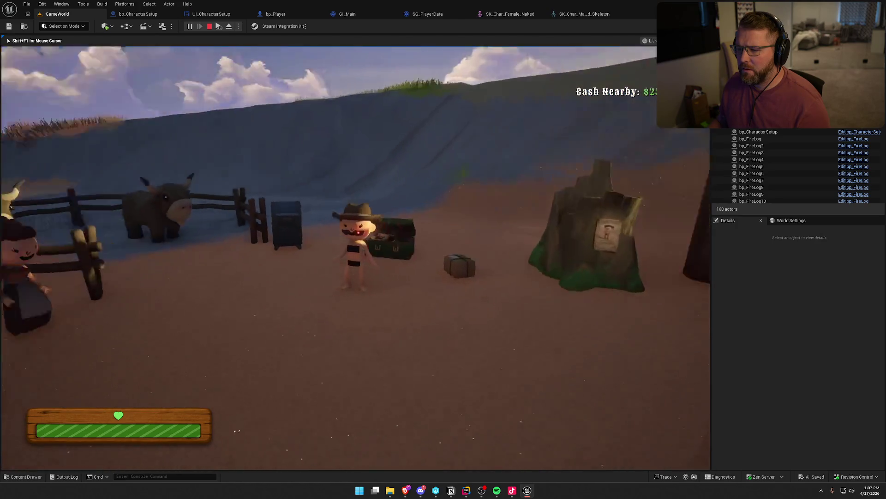
{"action": "key", "text": "Escape"}
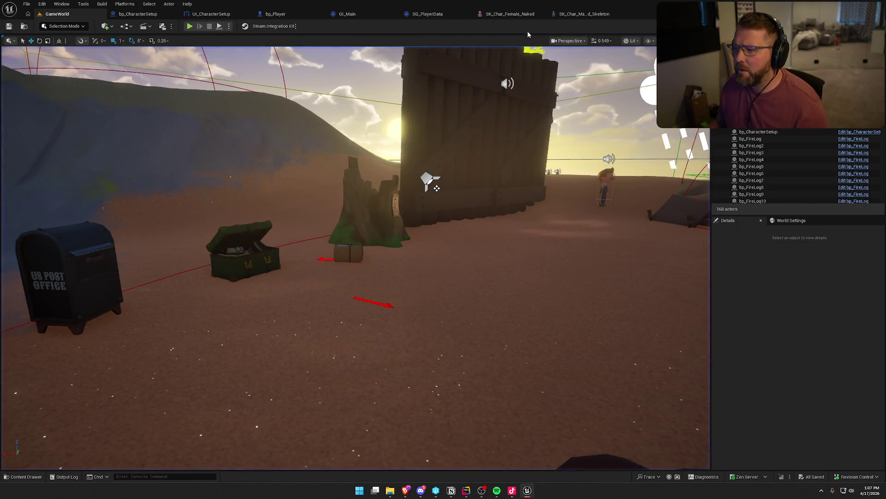
Apply the head bone edit to SK_Char_Female_Naked's skeleton and return to GameWorld
{"action": "left_click", "coordinate": [510, 14]}
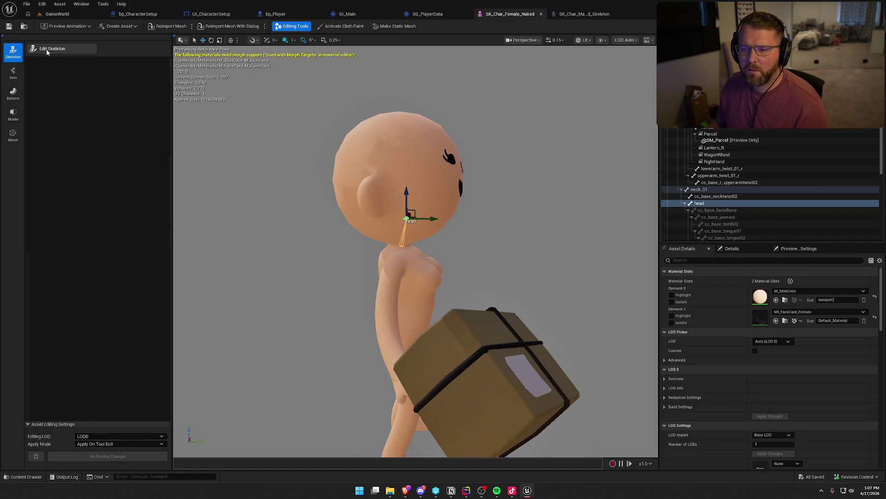
{"action": "left_click", "coordinate": [47, 50]}
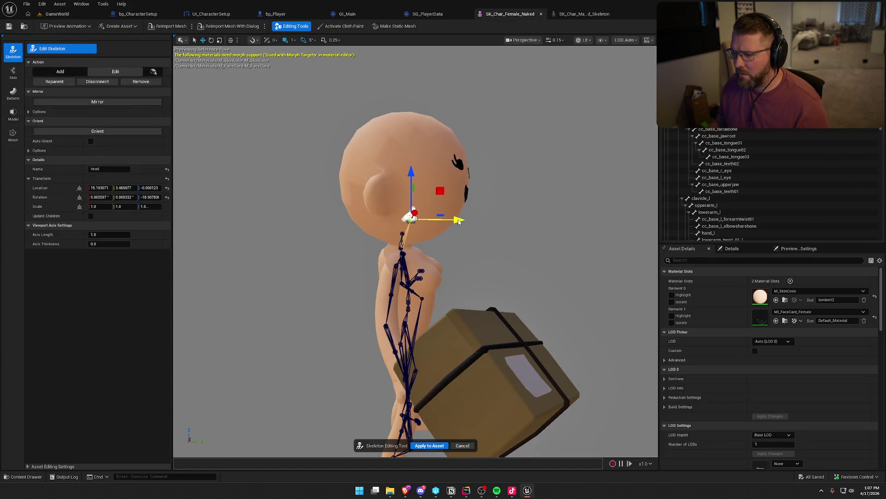
{"action": "left_click", "coordinate": [430, 446]}
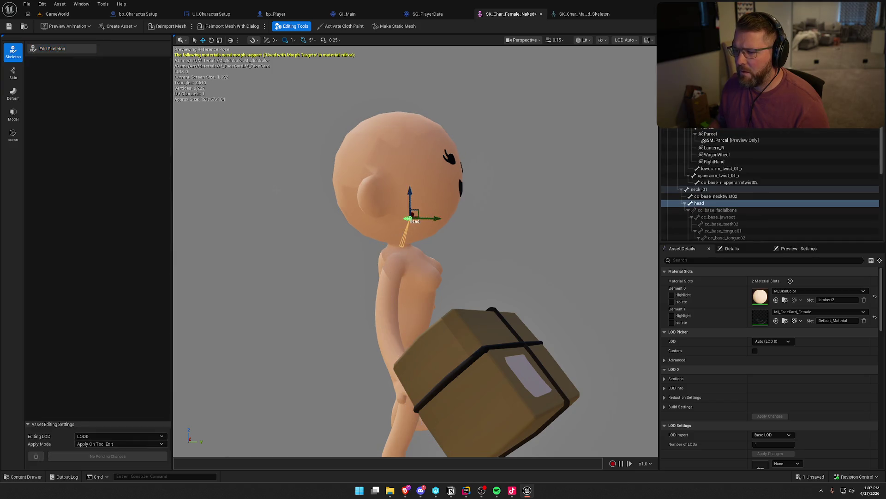
{"action": "left_click", "coordinate": [60, 18]}
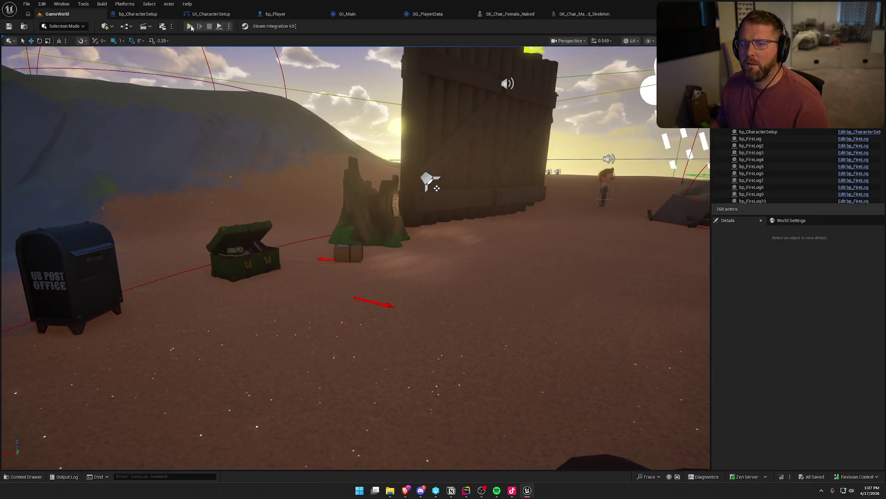
Play in editor, switch the character to the female body at the stump, and save
{"action": "key", "text": "alt+p"}
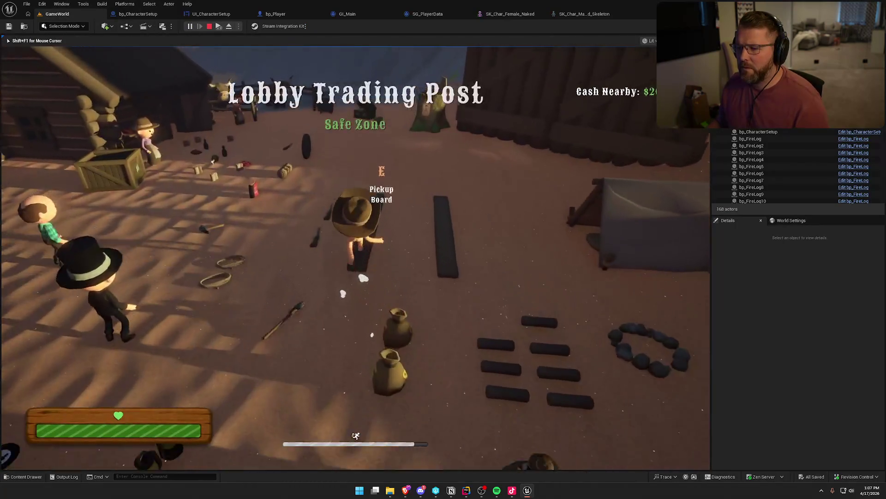
{"action": "key", "text": "w"}
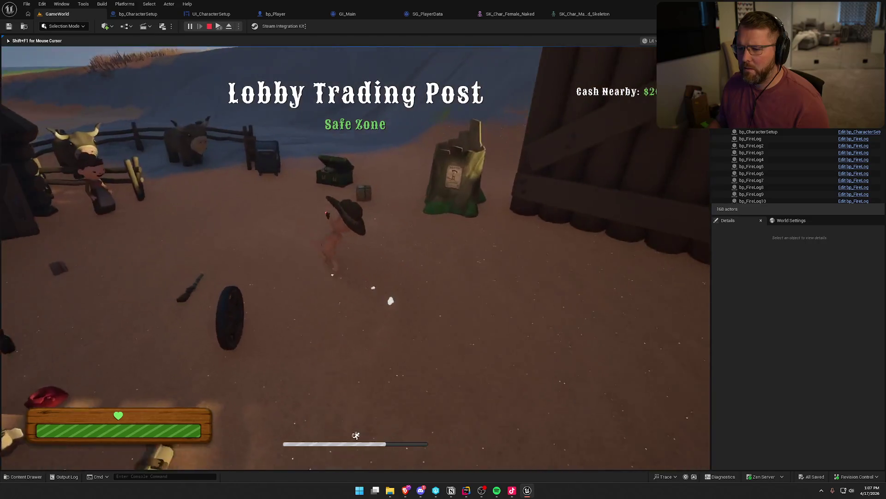
{"action": "key", "text": "e"}
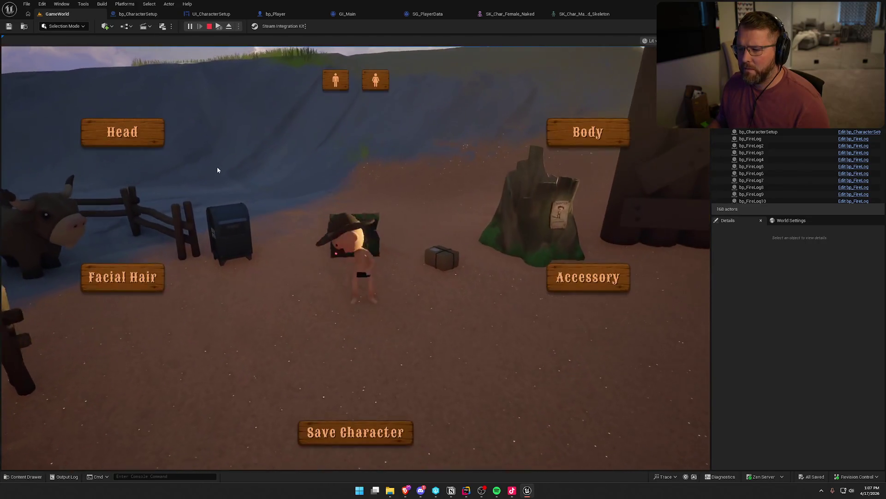
{"action": "left_click", "coordinate": [376, 81]}
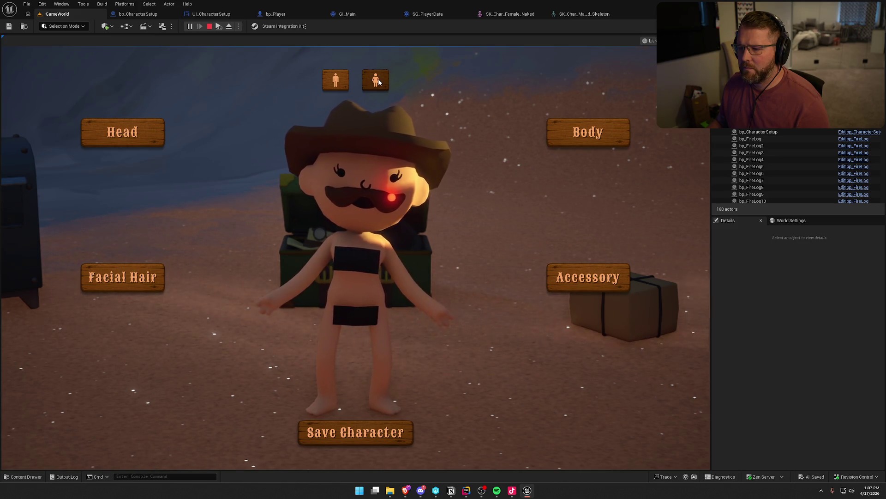
{"action": "left_click", "coordinate": [374, 442]}
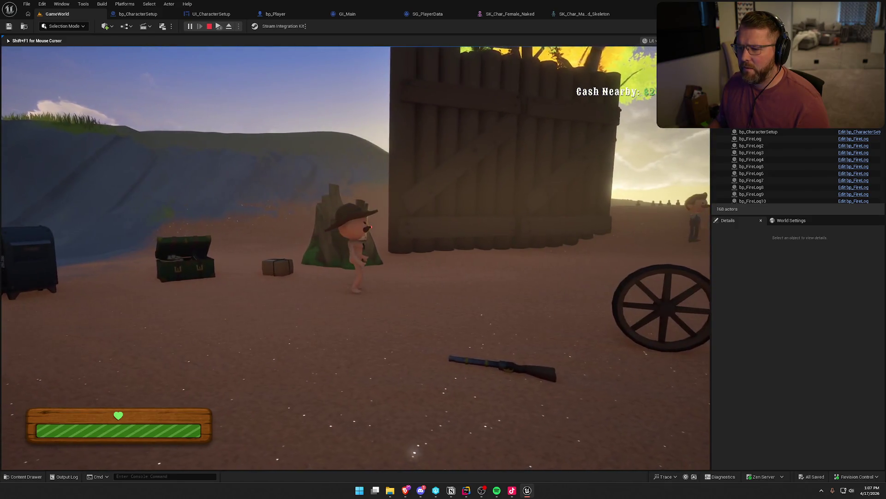
Buy clothing, pick up the wagon wheel, then stop play and reopen the naked female mesh
{"action": "key", "text": "shift+w"}
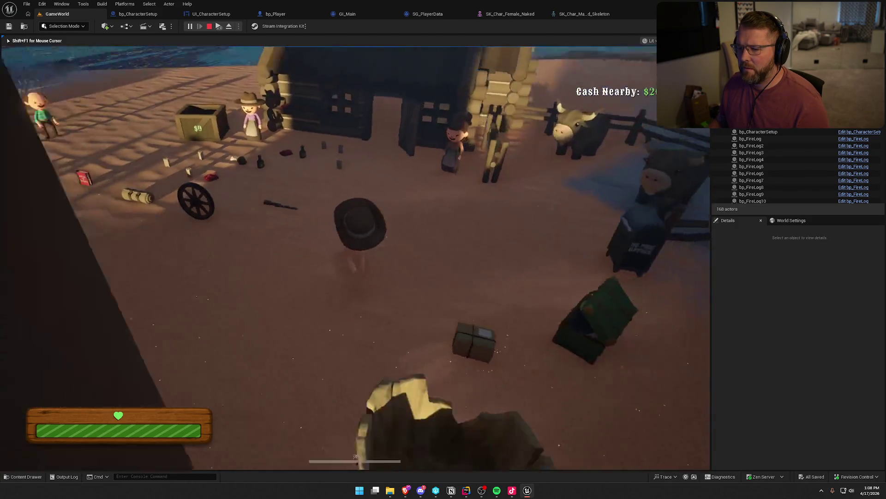
{"action": "key", "text": "e"}
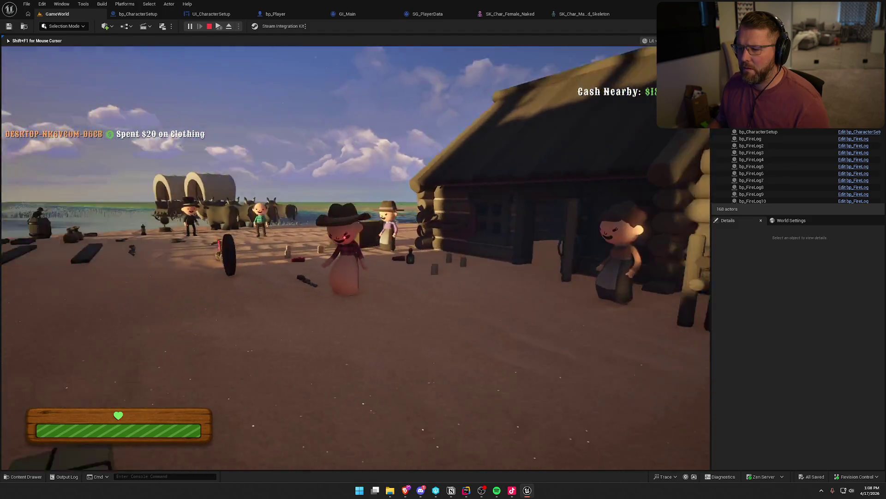
{"action": "key", "text": "w"}
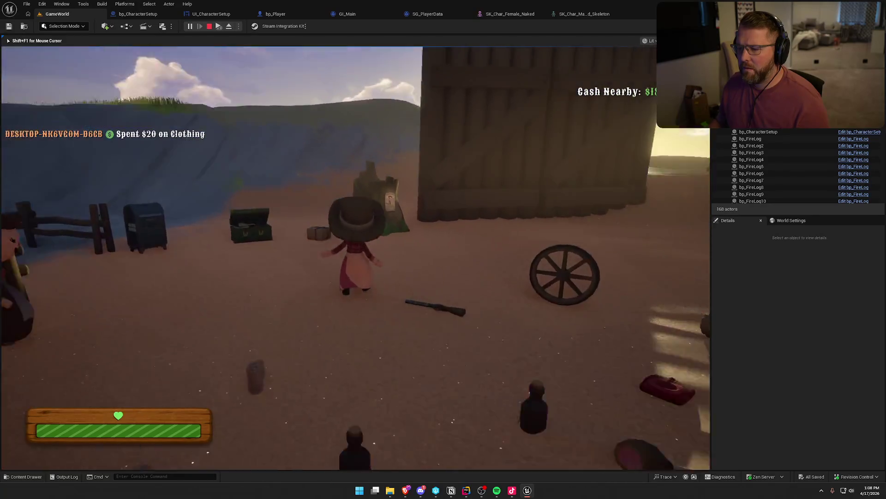
{"action": "key", "text": "e"}
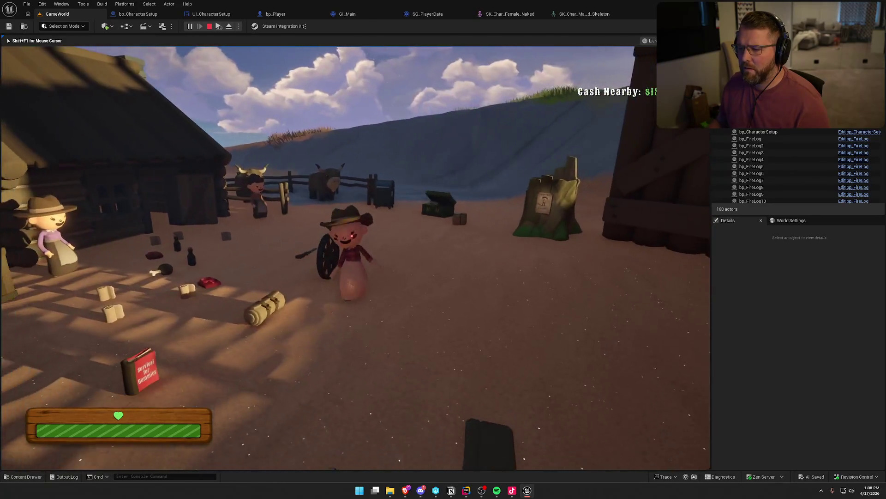
{"action": "key", "text": "Escape"}
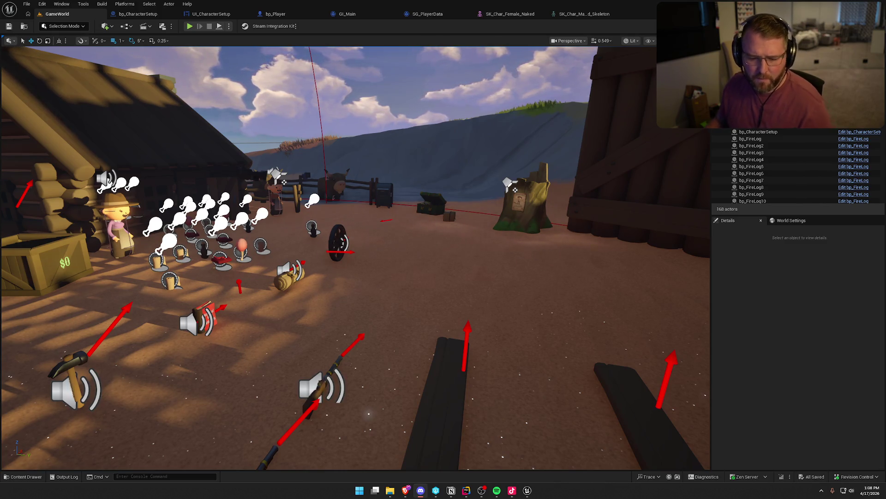
{"action": "left_click", "coordinate": [511, 16]}
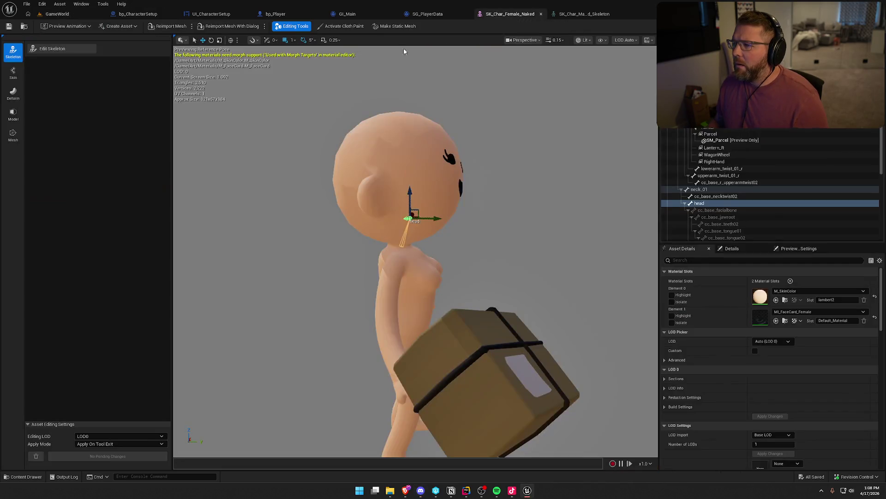
Open SK_Char_Female_Clothed from the female character folder in skeleton editing mode
{"action": "left_click", "coordinate": [26, 28]}
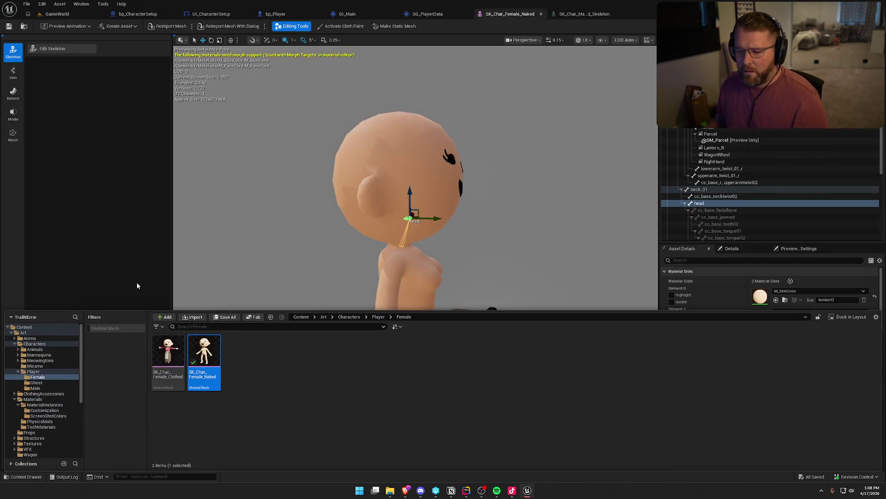
{"action": "double_click", "coordinate": [168, 360]}
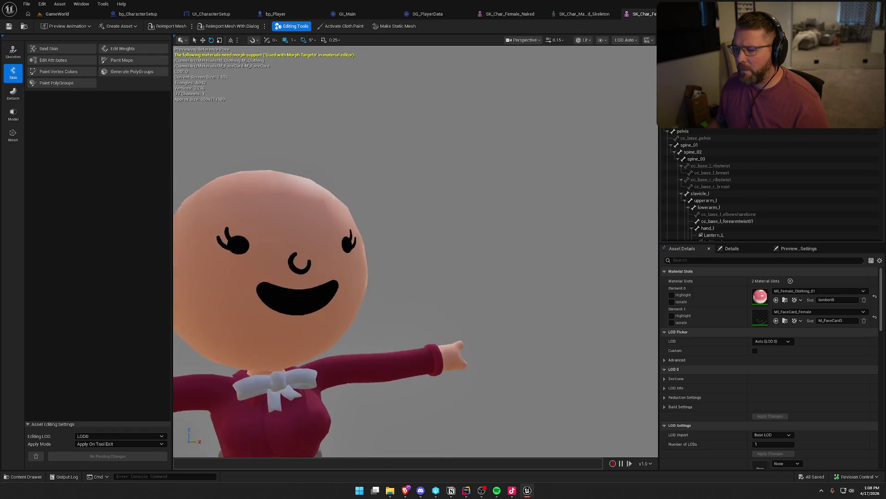
{"action": "left_click", "coordinate": [16, 53]}
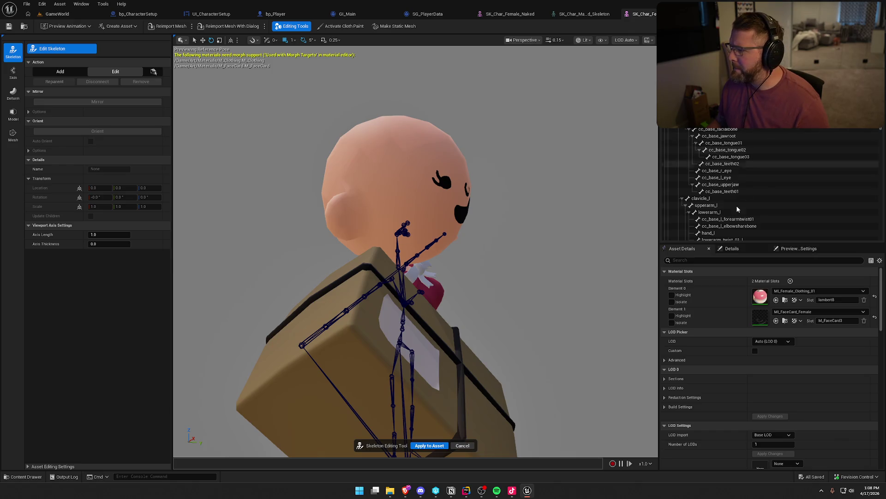
{"action": "scroll", "coordinate": [745, 210], "scroll_direction": "down", "scroll_amount": 15}
{"action": "scroll", "coordinate": [737, 186], "scroll_direction": "down", "scroll_amount": 4}
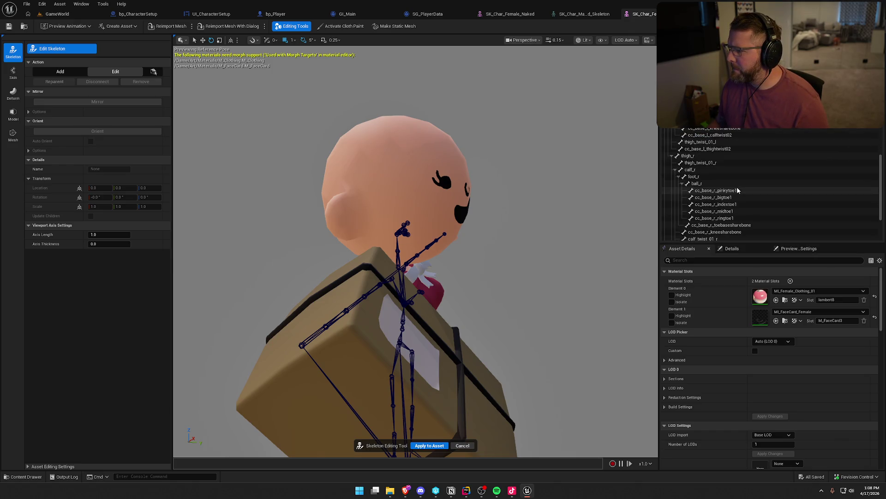
{"action": "scroll", "coordinate": [715, 187], "scroll_direction": "up", "scroll_amount": 15}
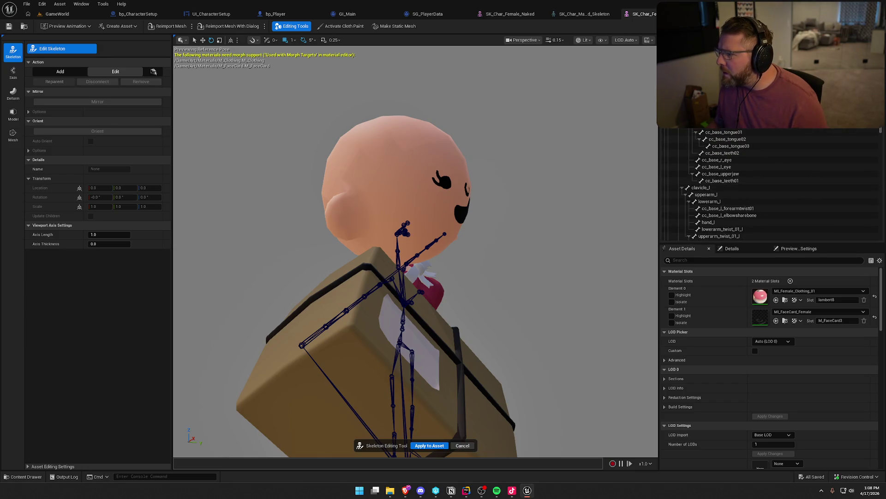
Move the head bone into place, apply it to the asset, and return to GameWorld
{"action": "left_click", "coordinate": [419, 262]}
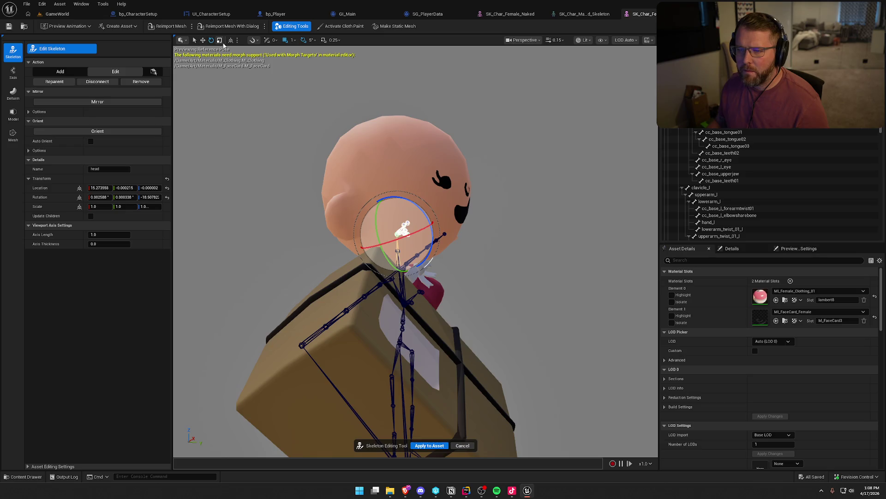
{"action": "left_click", "coordinate": [202, 41]}
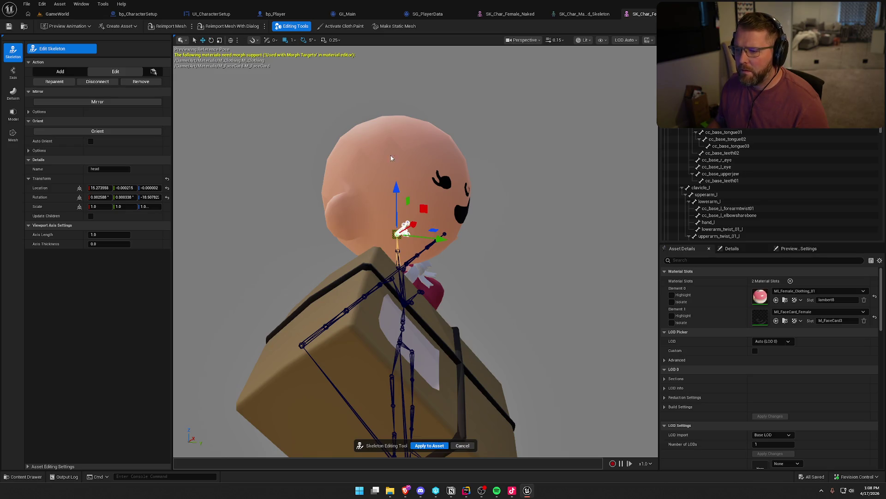
{"action": "left_click_drag", "start_coordinate": [450, 251], "coordinate": [406, 252]}
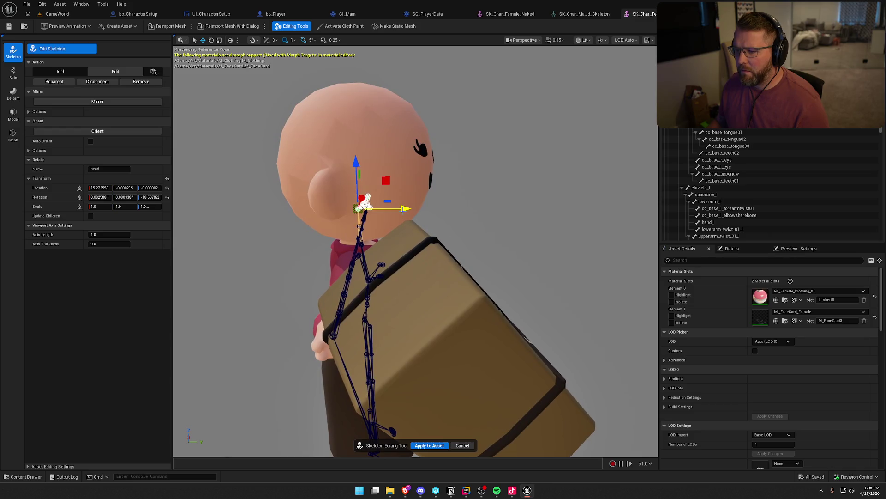
{"action": "left_click", "coordinate": [443, 446]}
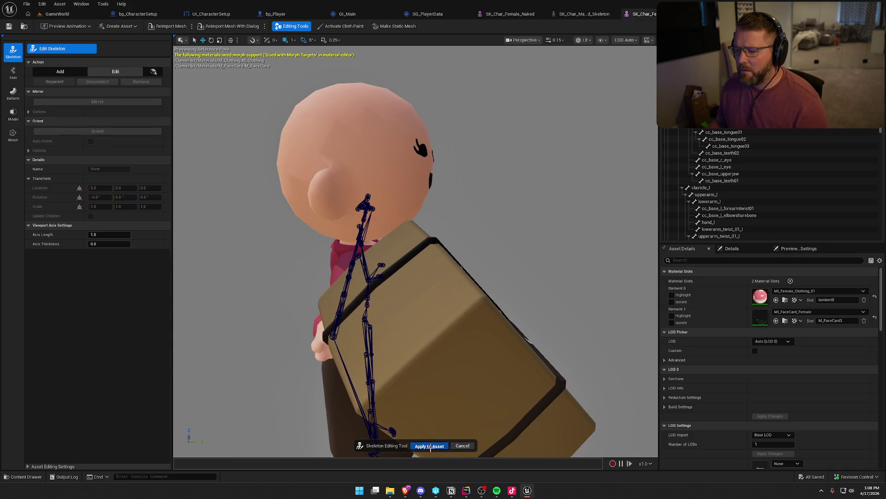
{"action": "left_click", "coordinate": [430, 446]}
{"action": "left_click", "coordinate": [57, 14]}
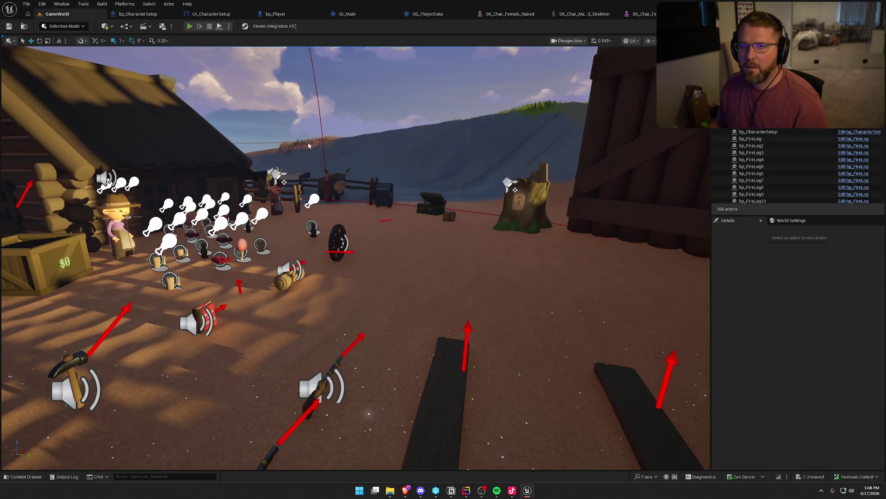
Play in editor, open and close customization, buy clothing, and walk around the yard
{"action": "key", "text": "alt+p"}
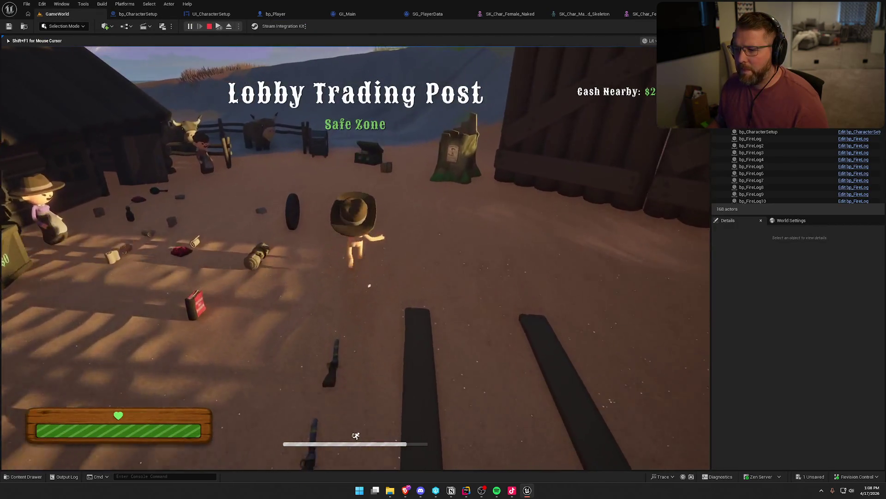
{"action": "key", "text": "w"}
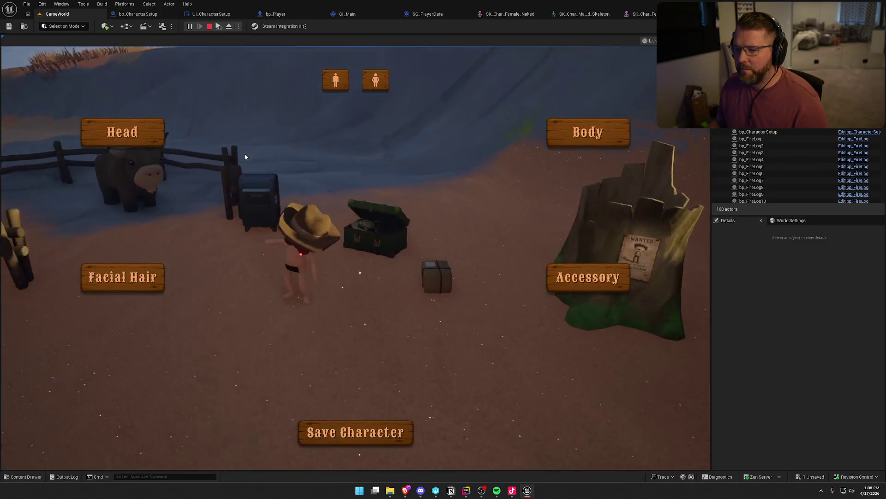
{"action": "key", "text": "Escape"}
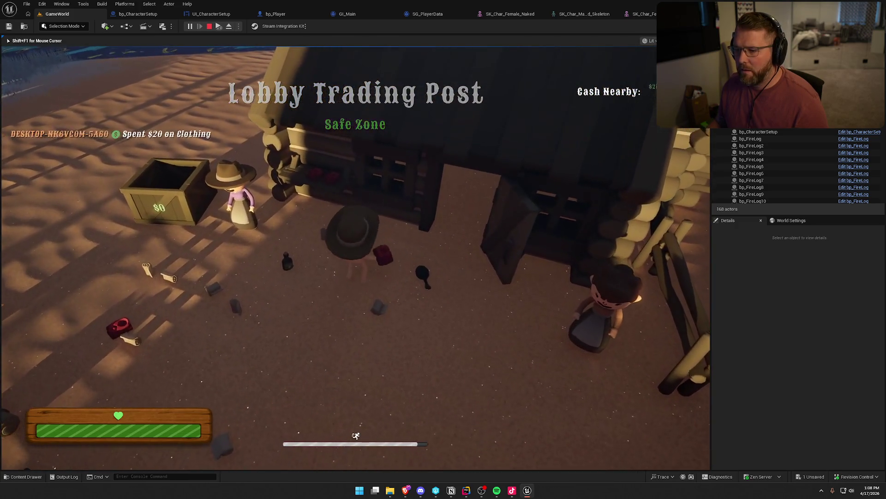
{"action": "key", "text": "w"}
{"action": "key", "text": "s"}
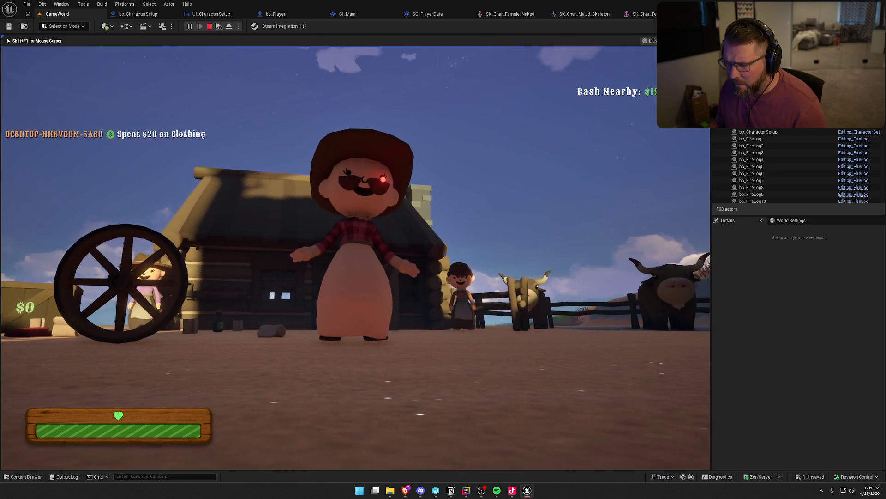
{"action": "key", "text": "w"}
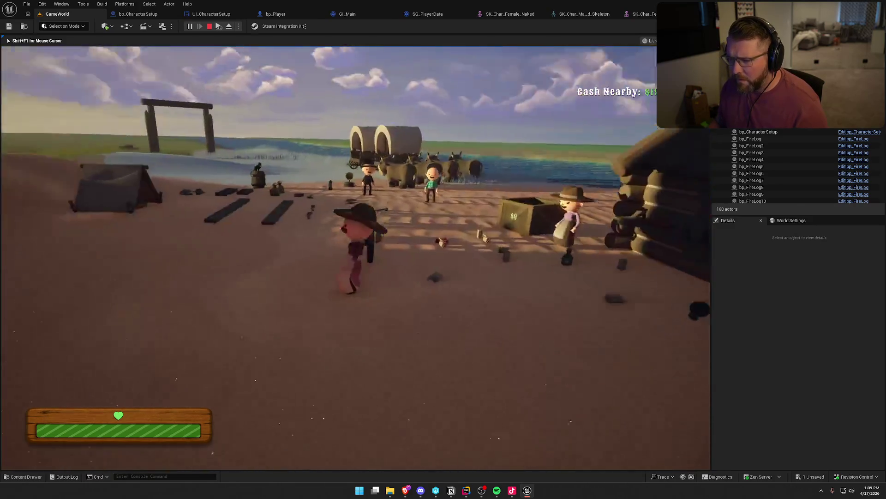
{"action": "key", "text": "w"}
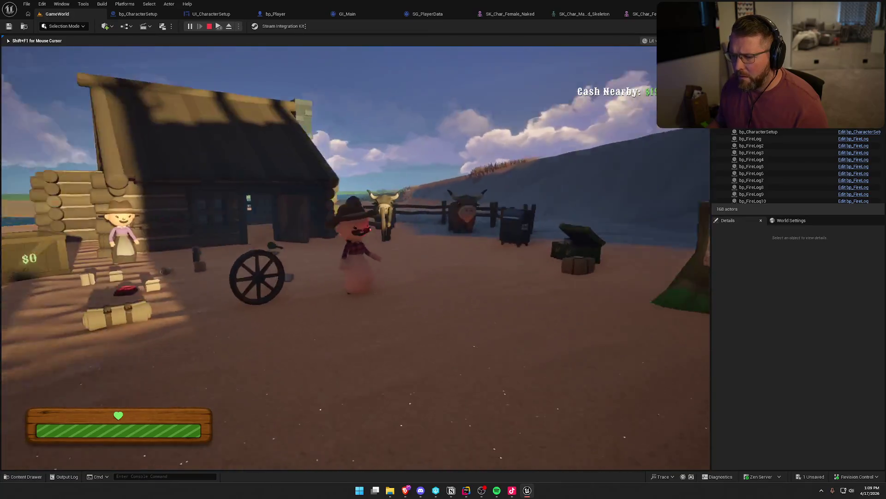
{"action": "key", "text": "s"}
{"action": "key", "text": "Escape"}
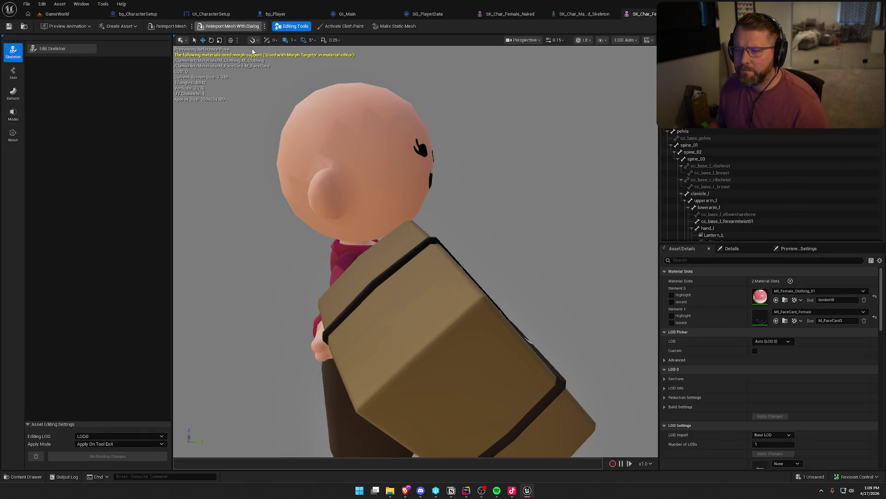
Apply the nudged head bone to SK_Char_Female_Clothed's skeleton and return to GameWorld
{"action": "left_click", "coordinate": [74, 51]}
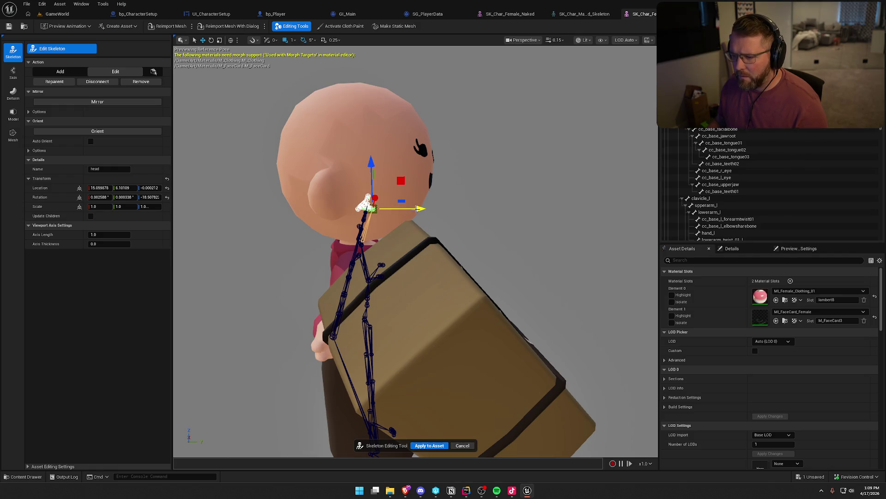
{"action": "left_click", "coordinate": [432, 446]}
{"action": "left_click", "coordinate": [56, 14]}
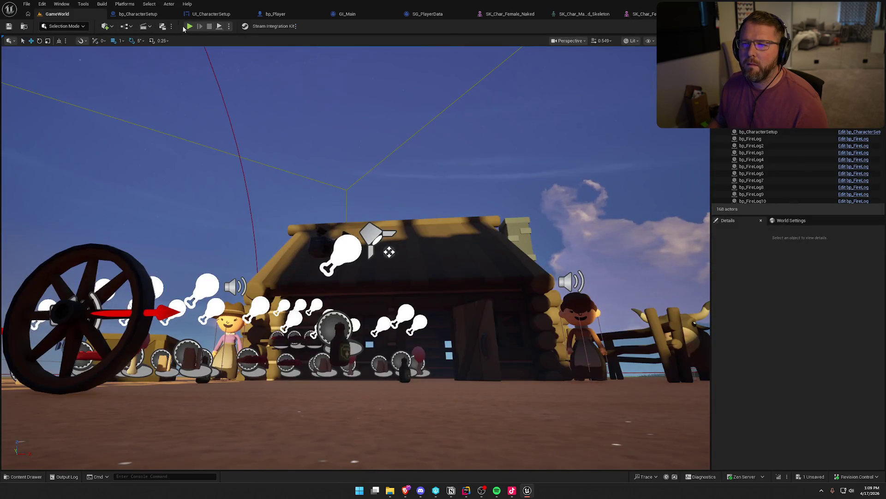
{"action": "key", "text": "alt+p"}
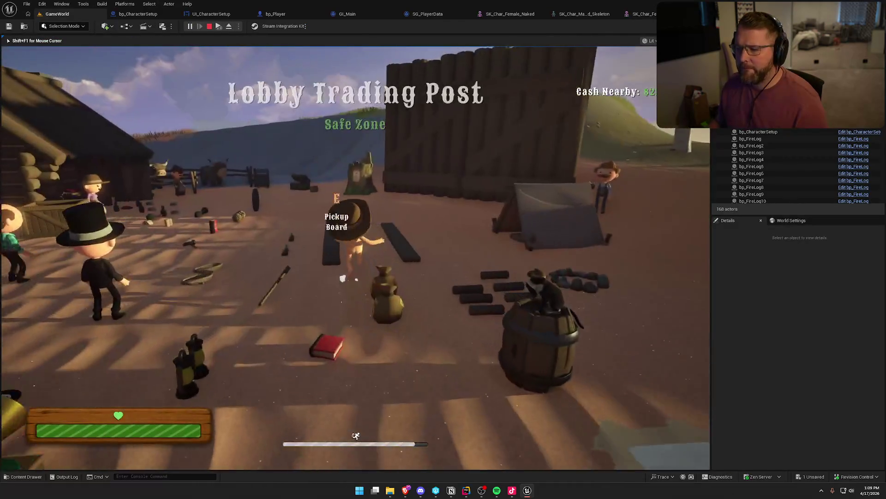
{"action": "key", "text": "shift+w"}
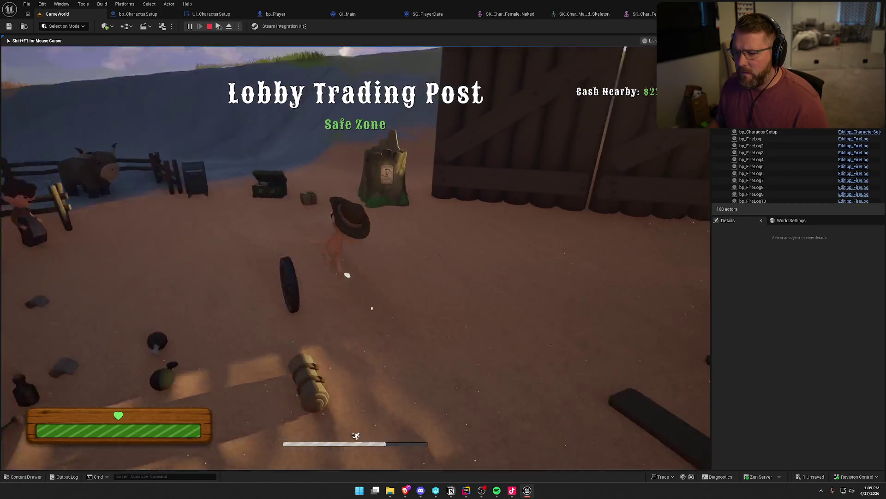
{"action": "key", "text": "e"}
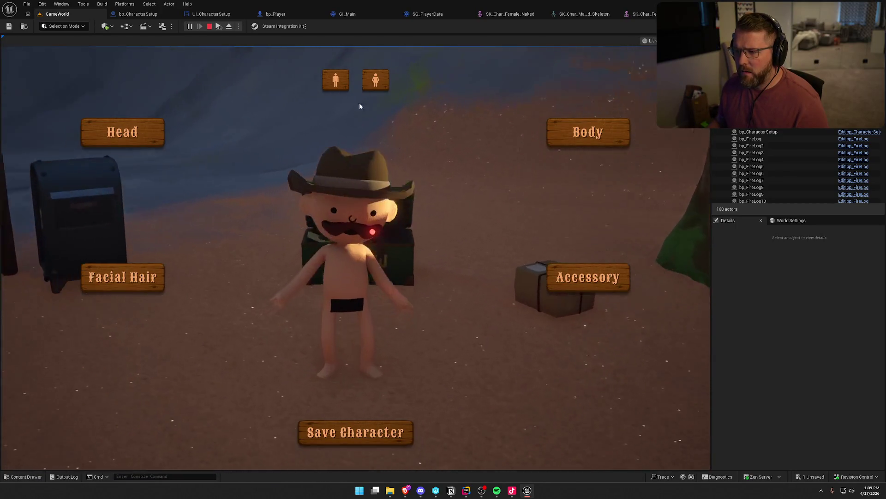
{"action": "left_click", "coordinate": [378, 434]}
{"action": "key", "text": "shift+w"}
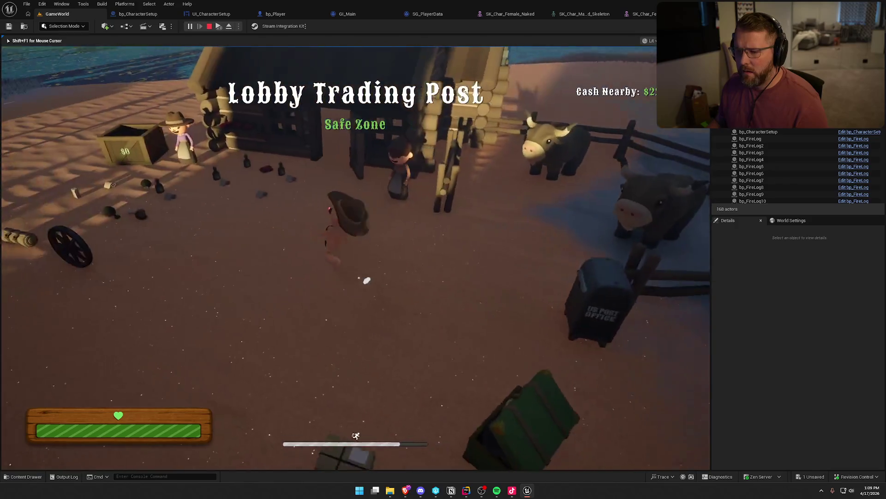
{"action": "key", "text": "s"}
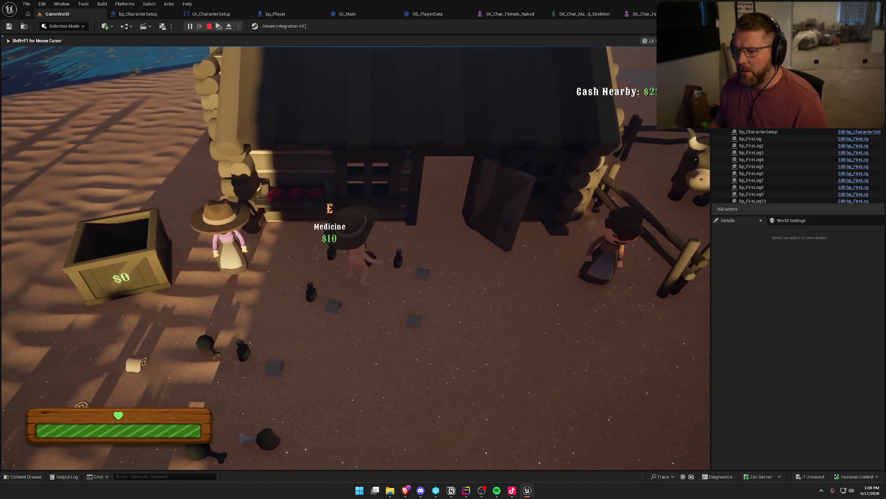
{"action": "key", "text": "shift+s"}
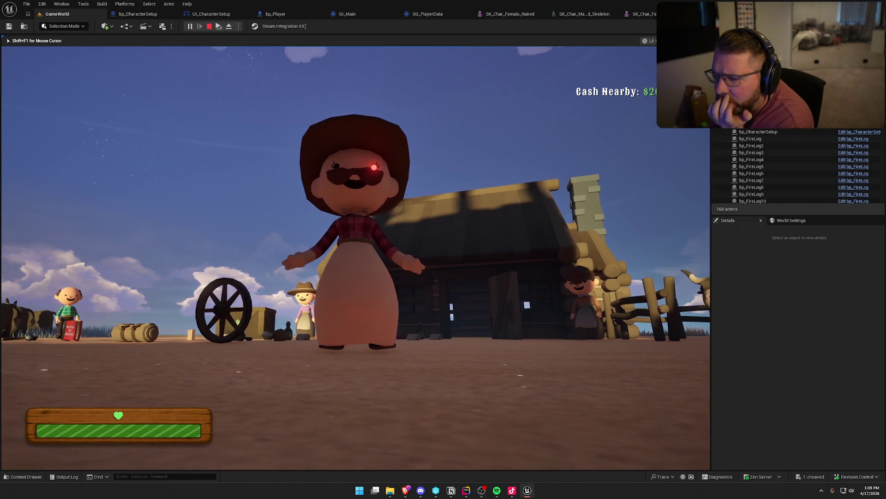
{"action": "key", "text": "w"}
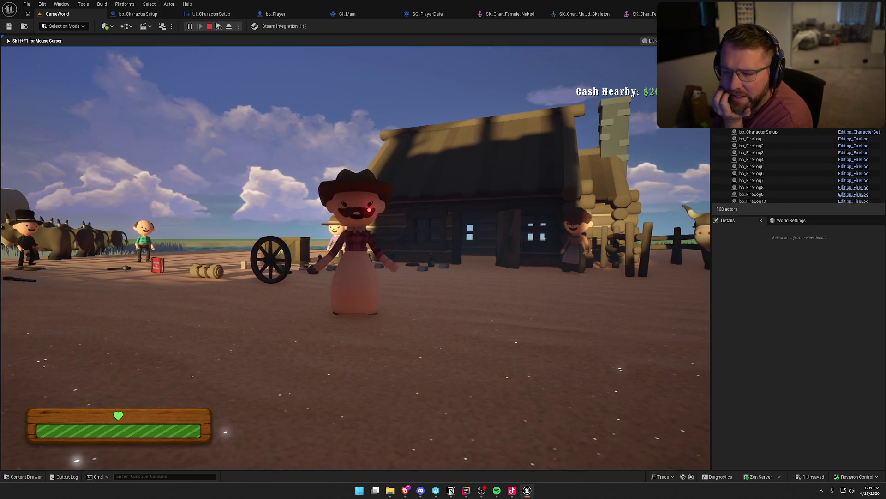
{"action": "key", "text": "Escape"}
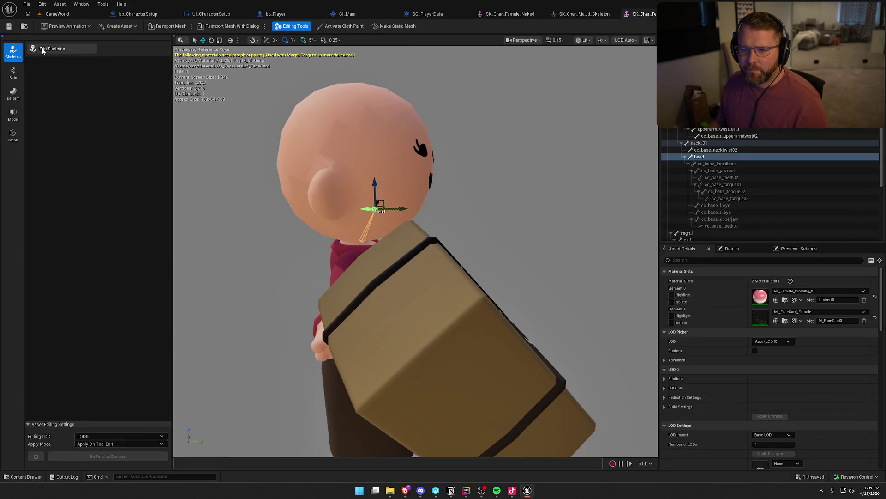
Apply the head bone change, save and check out the mesh, and return to GameWorld
{"action": "left_click", "coordinate": [43, 50]}
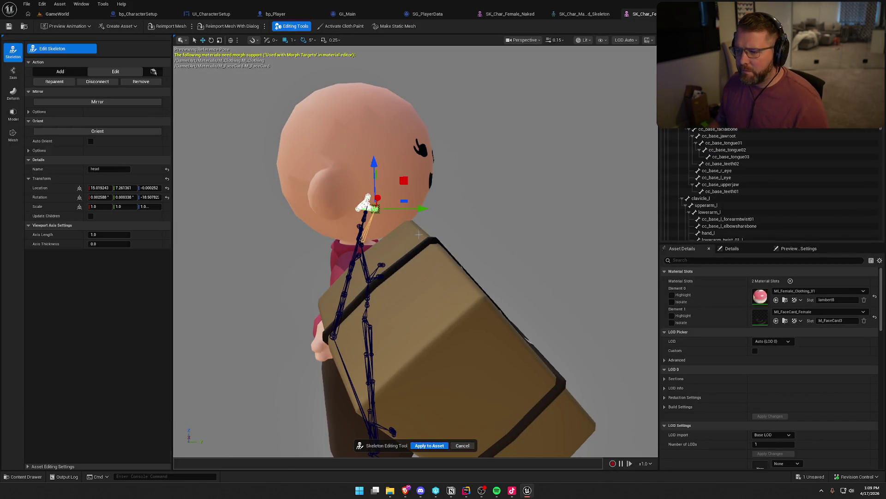
{"action": "left_click_drag", "start_coordinate": [460, 175], "coordinate": [443, 130]}
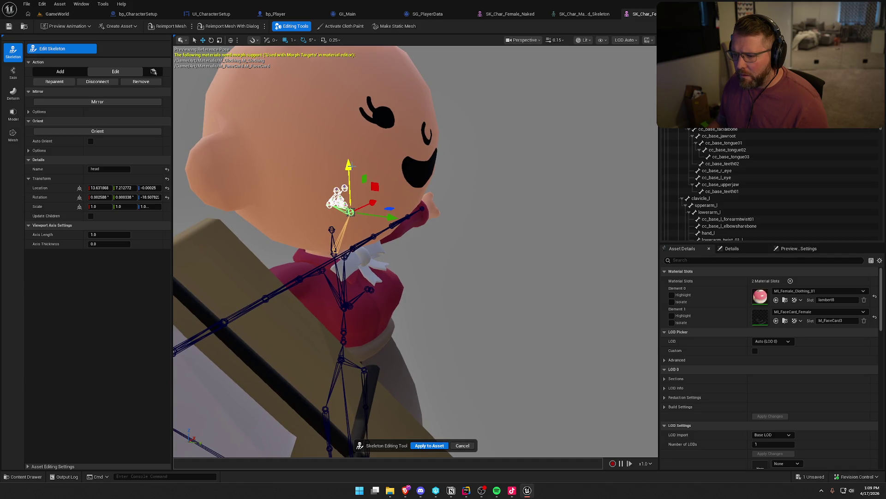
{"action": "left_click", "coordinate": [433, 445]}
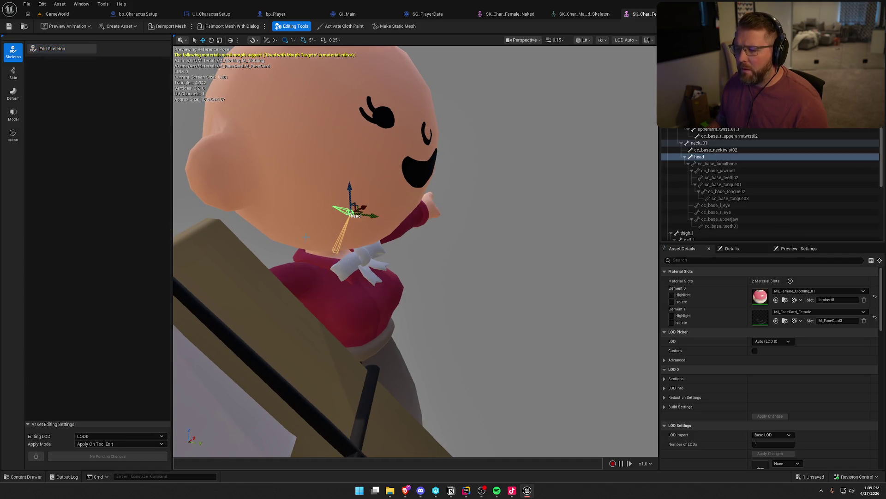
{"action": "left_click", "coordinate": [7, 27]}
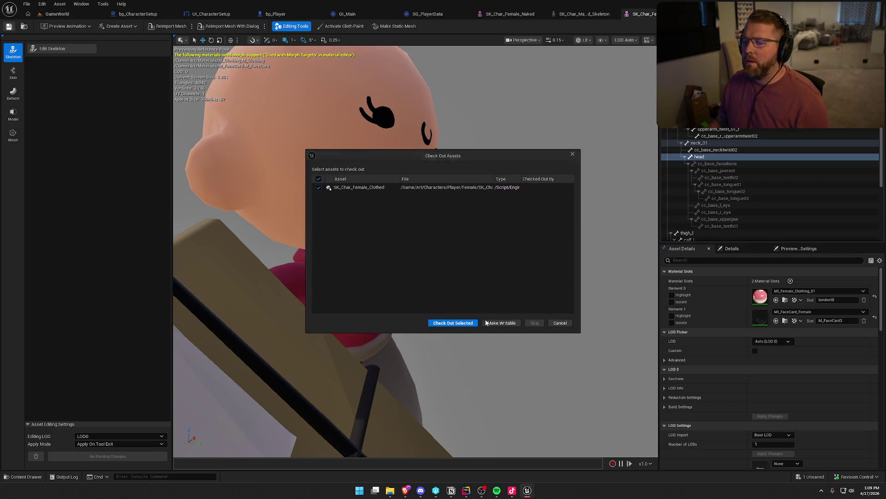
{"action": "key", "text": "Return"}
{"action": "left_click", "coordinate": [69, 14]}
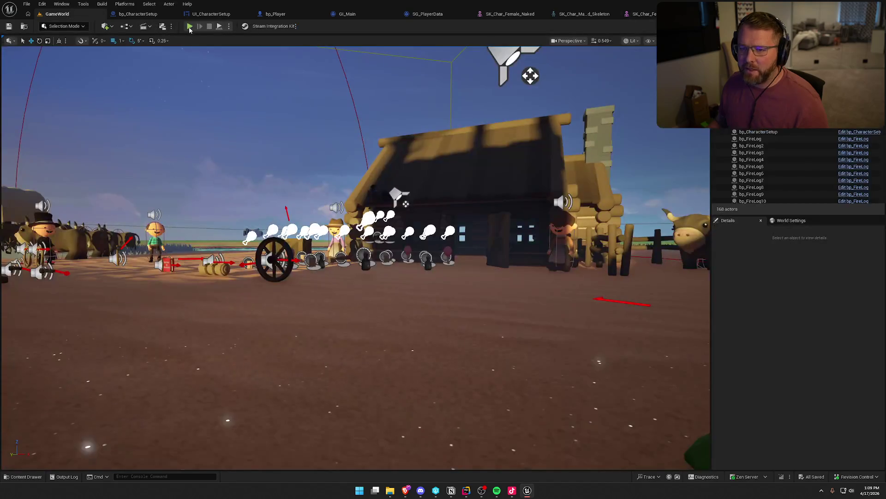
Test play, toggling the body female, male, then female at the chest before stopping
{"action": "key", "text": "alt+p"}
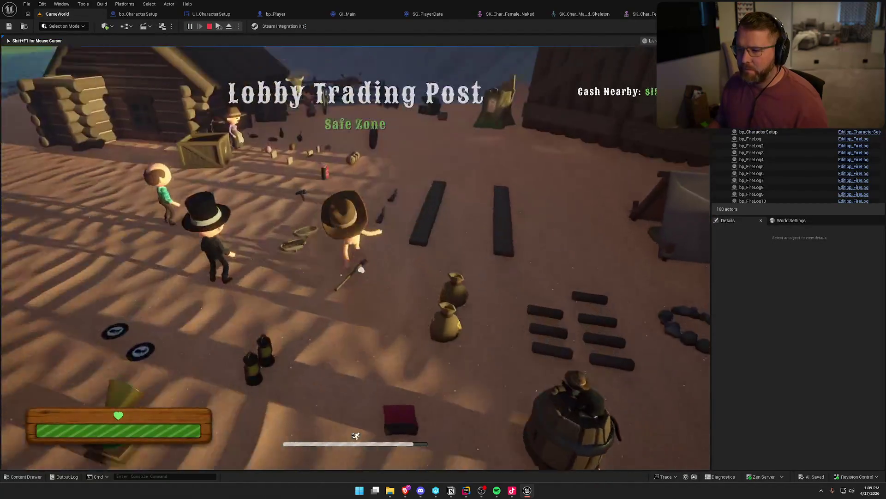
{"action": "key", "text": "w"}
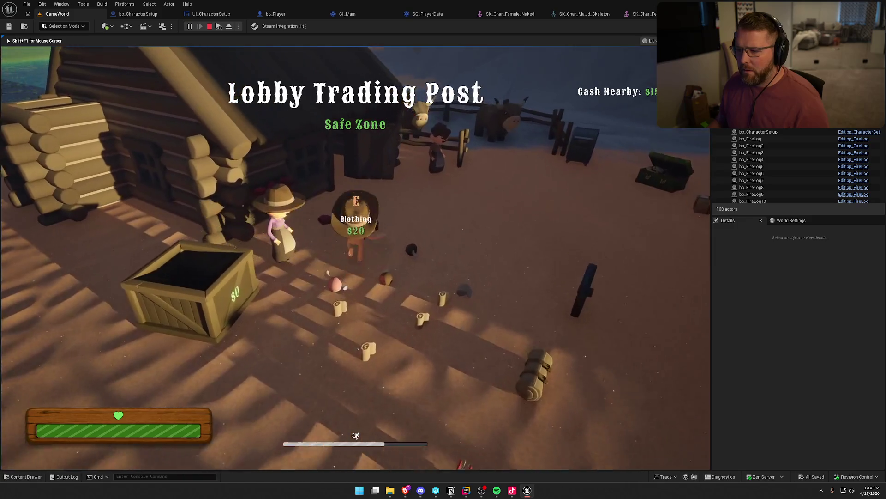
{"action": "key", "text": "w"}
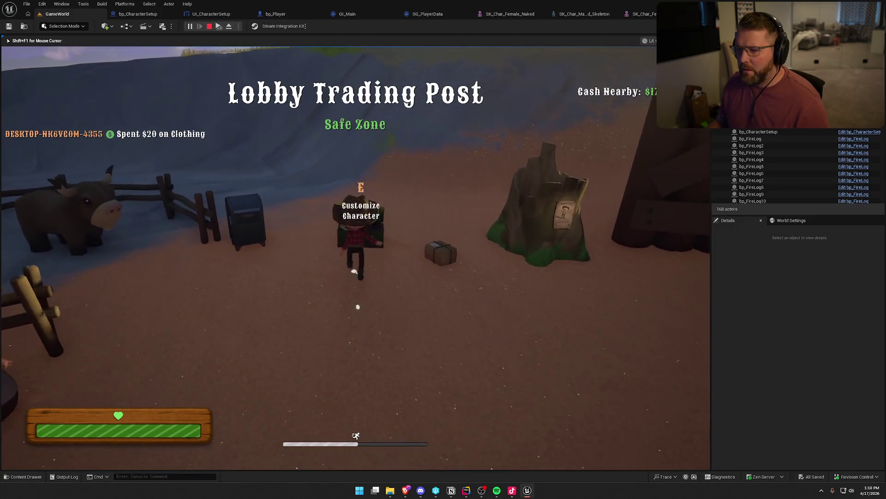
{"action": "key", "text": "e"}
{"action": "left_click", "coordinate": [376, 84]}
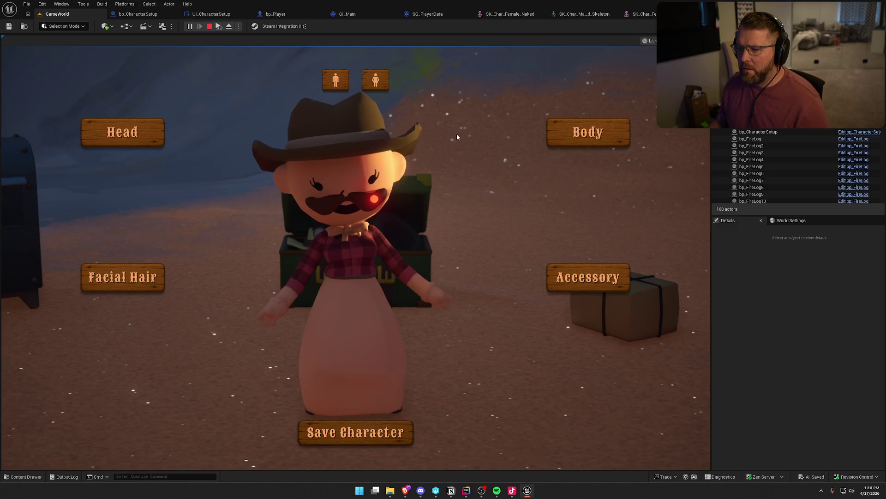
{"action": "left_click", "coordinate": [340, 88]}
{"action": "left_click", "coordinate": [378, 82]}
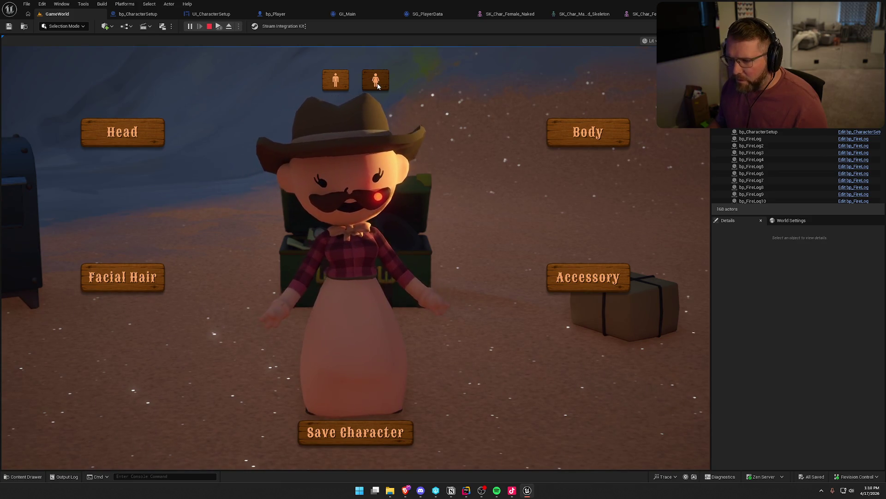
{"action": "key", "text": "Escape"}
Reopen the female mesh's skeleton editing, then return to GameWorld and start play
{"action": "left_click", "coordinate": [646, 14]}
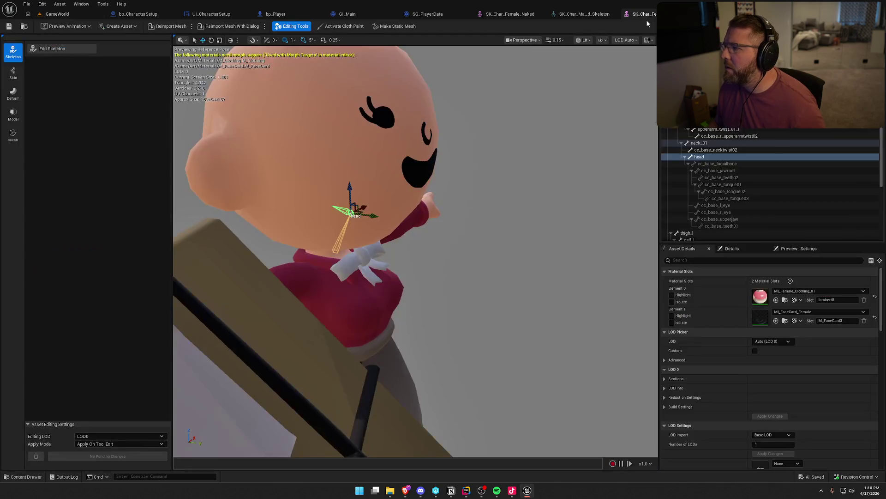
{"action": "left_click", "coordinate": [61, 51]}
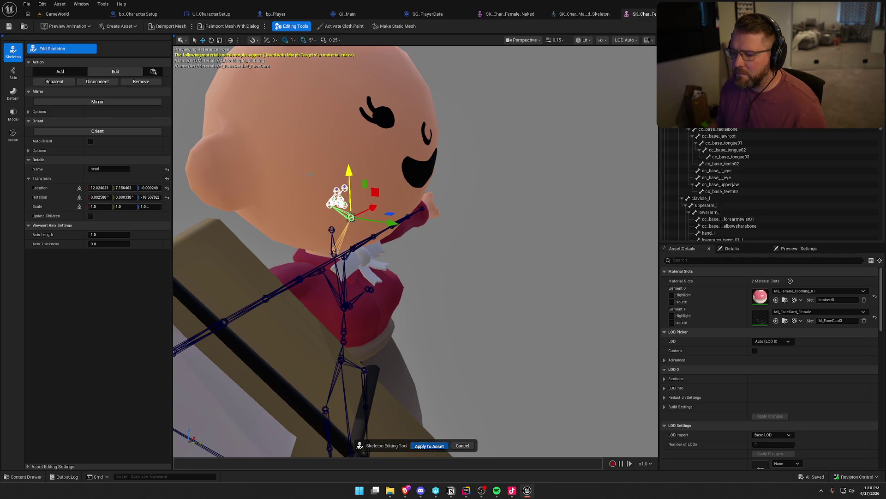
{"action": "left_click", "coordinate": [94, 15]}
{"action": "left_click", "coordinate": [190, 26]}
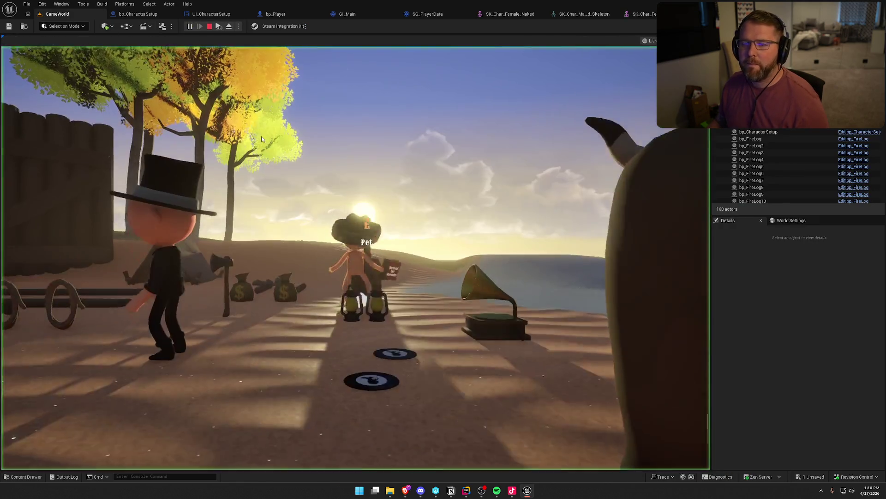
Open the customizer, toggle female, male, then female body, and close the creator
{"action": "key", "text": "w"}
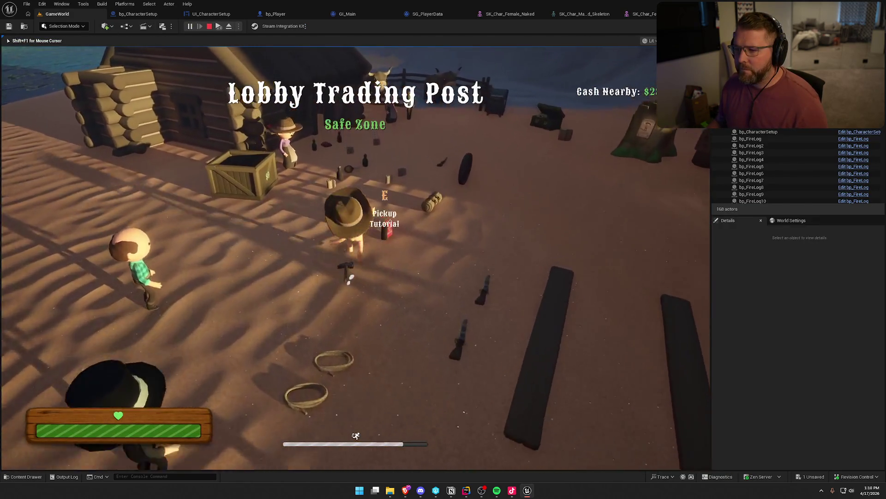
{"action": "key", "text": "e"}
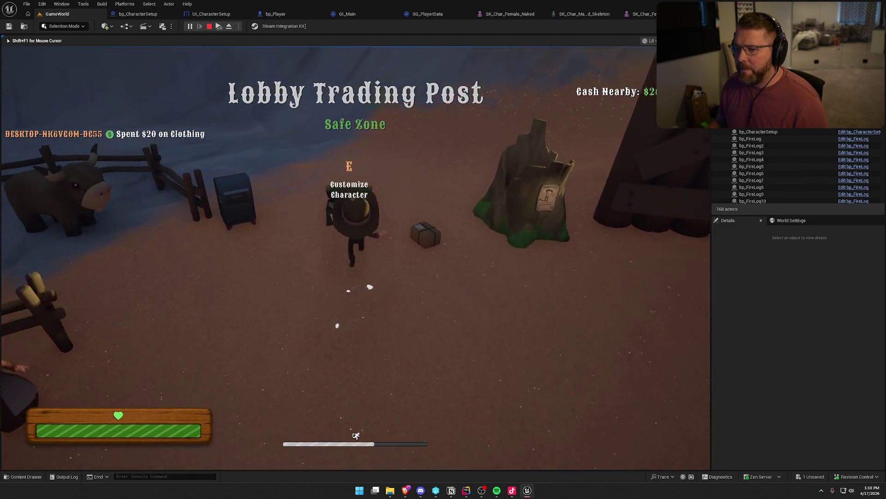
{"action": "key", "text": "e"}
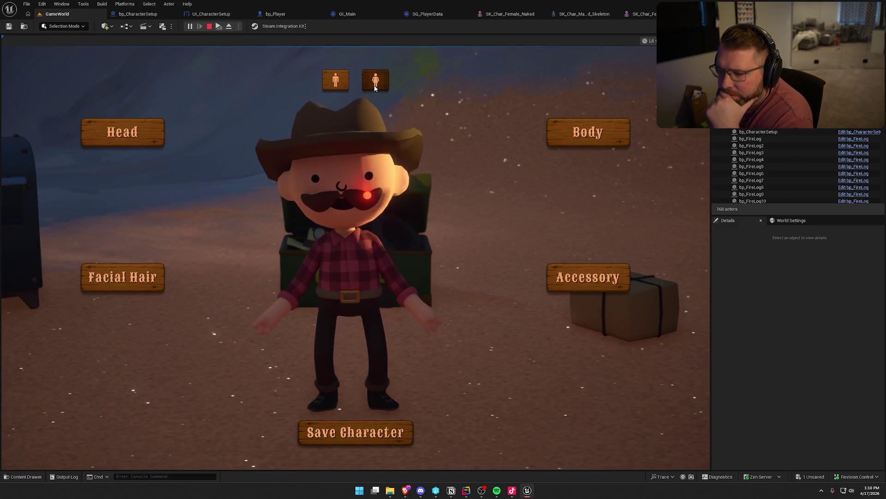
{"action": "left_click", "coordinate": [375, 87]}
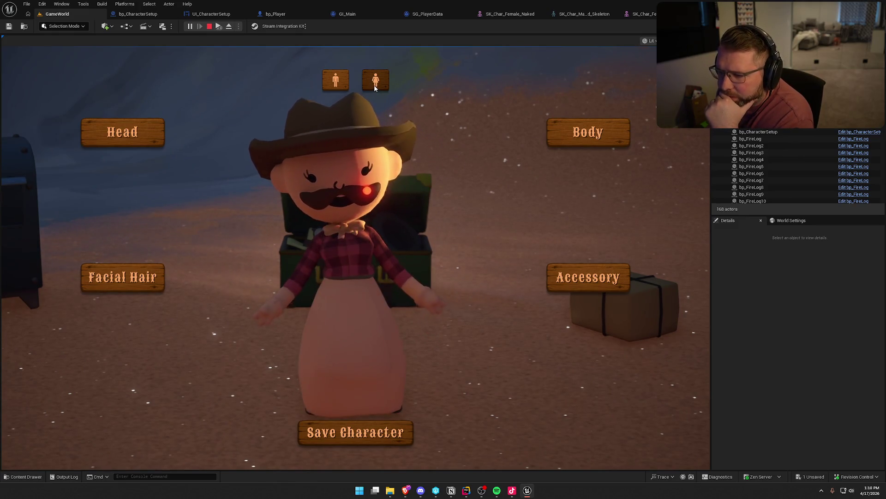
{"action": "left_click", "coordinate": [337, 81]}
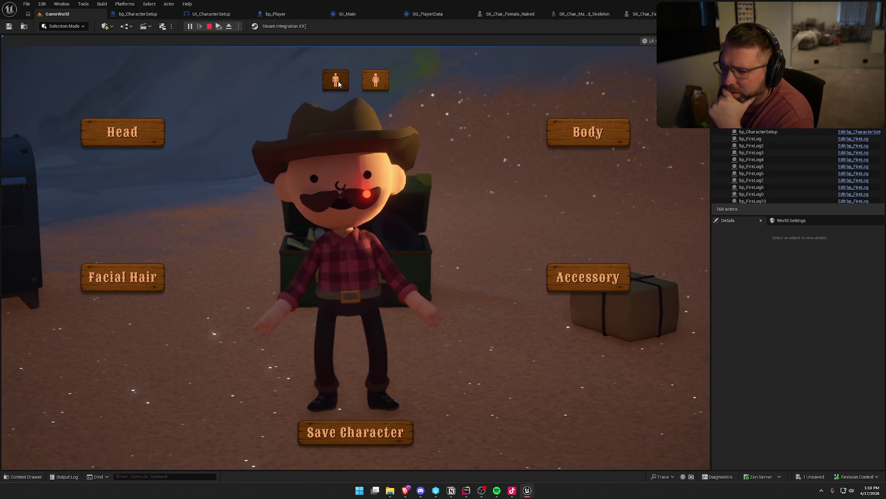
{"action": "left_click", "coordinate": [375, 82]}
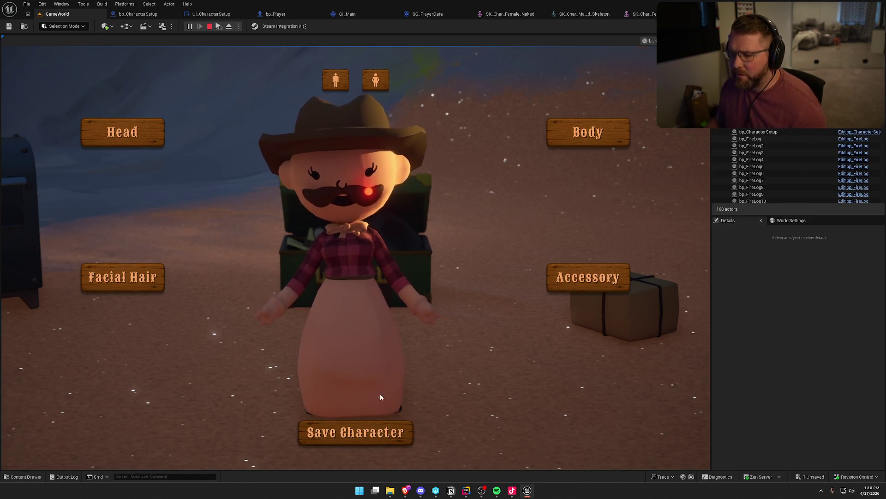
{"action": "left_click", "coordinate": [370, 431]}
Run and walk the female character around the yard and back to the chest
{"action": "key", "text": "d"}
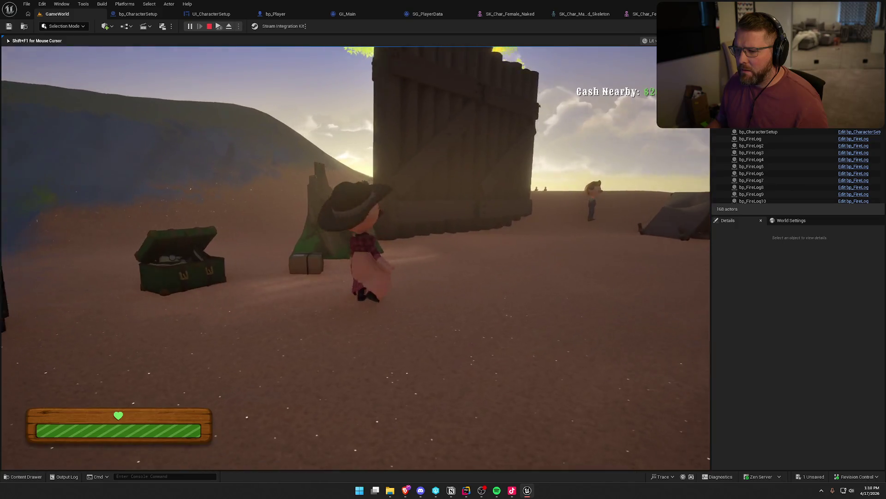
{"action": "key", "text": "s"}
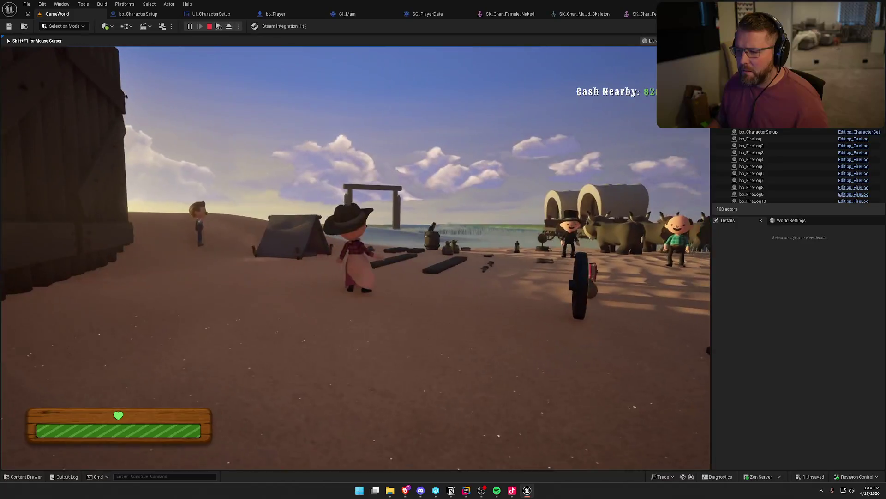
{"action": "key", "text": "shift+w"}
{"action": "key", "text": "shift+s"}
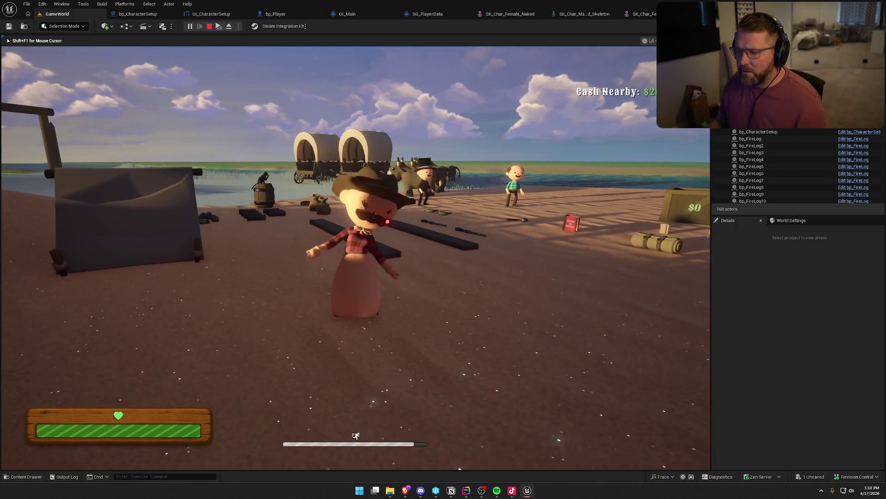
{"action": "key", "text": "shift+w"}
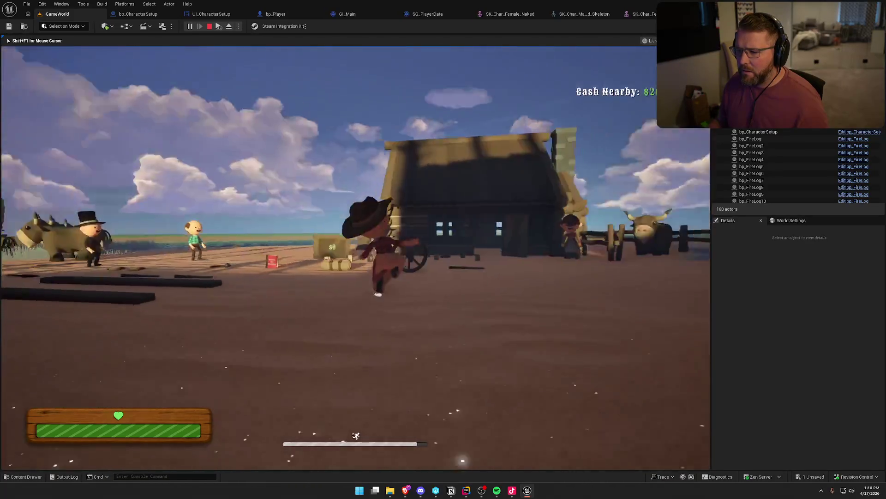
{"action": "key", "text": "w"}
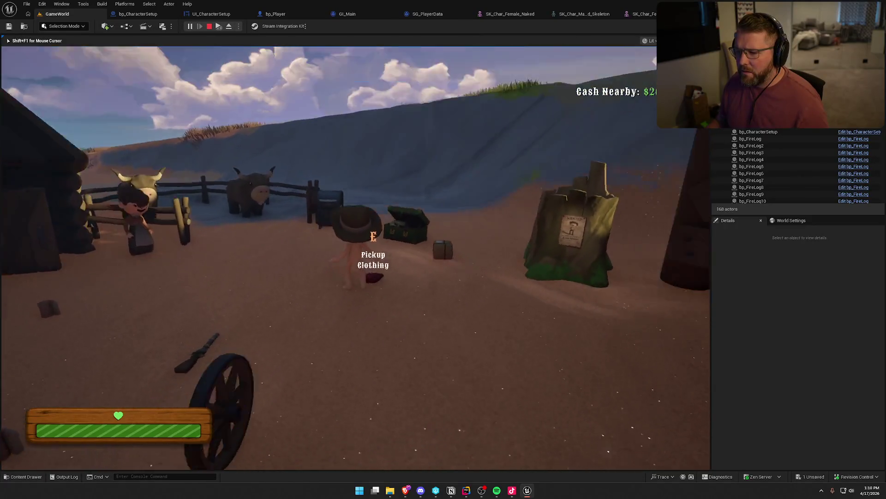
{"action": "key", "text": "s"}
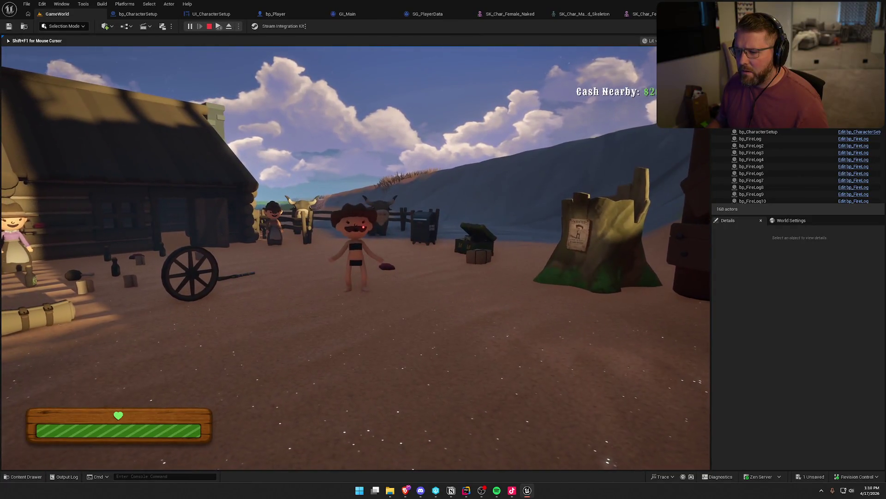
{"action": "key", "text": "shift+w"}
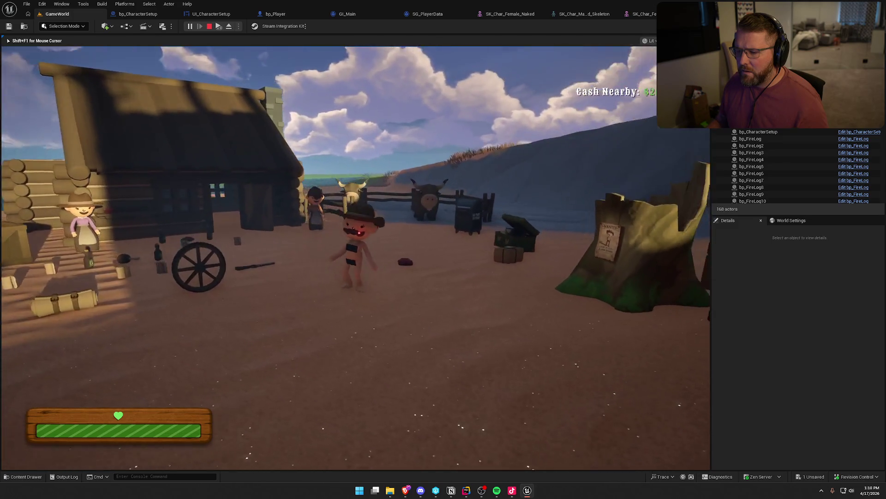
Save the character at the chest, put on the clothing, and reopen customization
{"action": "key", "text": "e"}
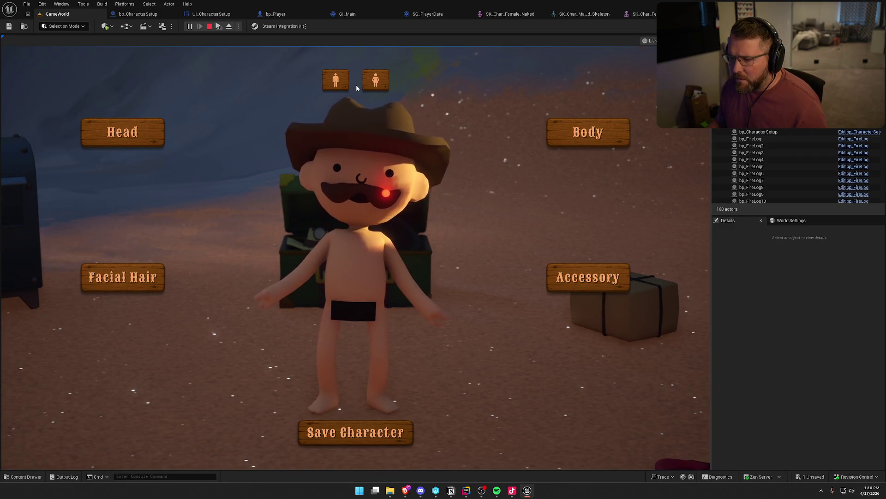
{"action": "left_click", "coordinate": [389, 439]}
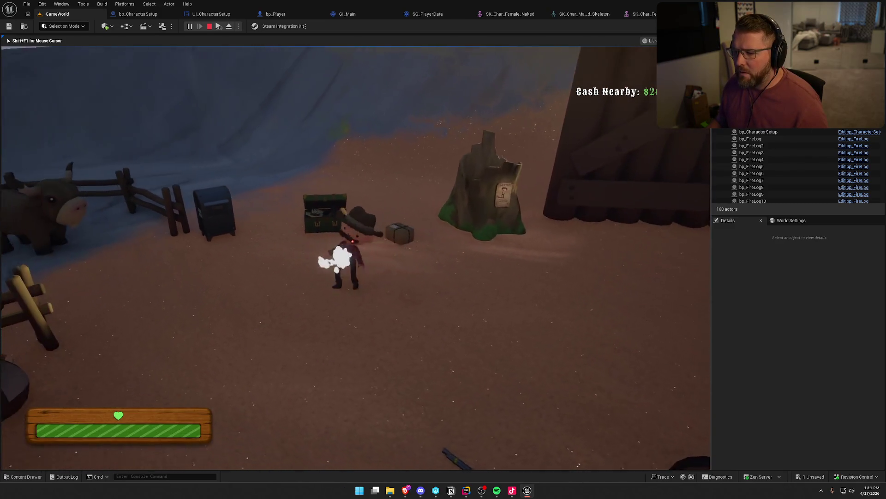
{"action": "key", "text": "e"}
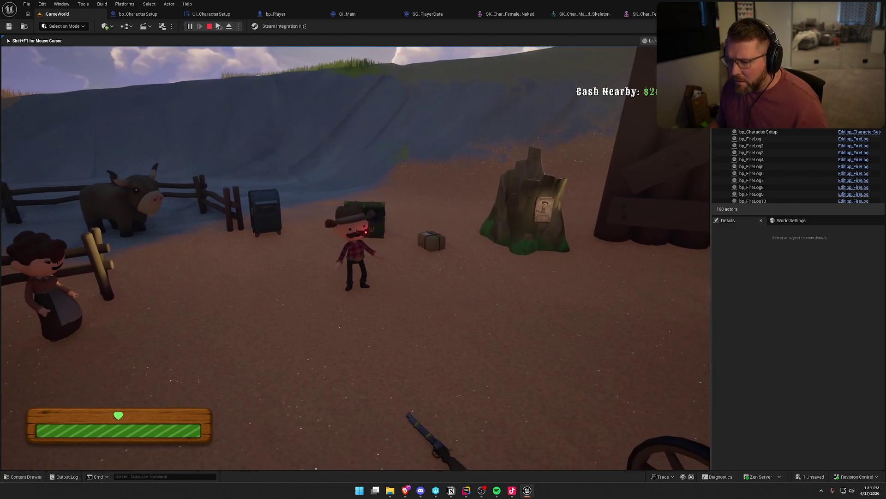
{"action": "key", "text": "e"}
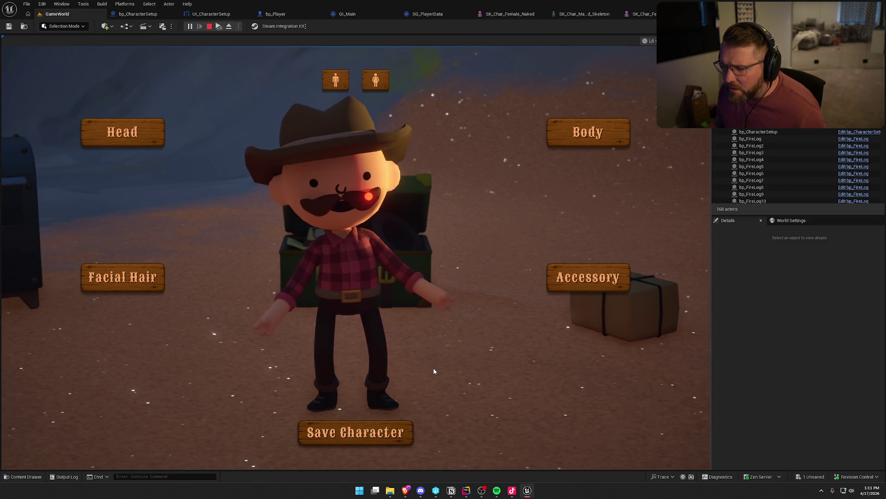
Stop play and open SK_Char_Male_Clothed's skeleton for editing
{"action": "key", "text": "Escape"}
{"action": "key", "text": "ctrl+space"}
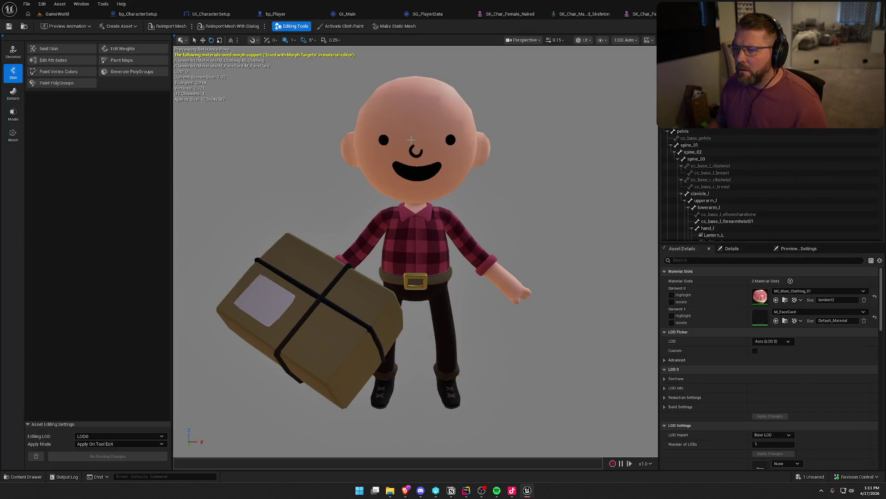
{"action": "left_click", "coordinate": [46, 52]}
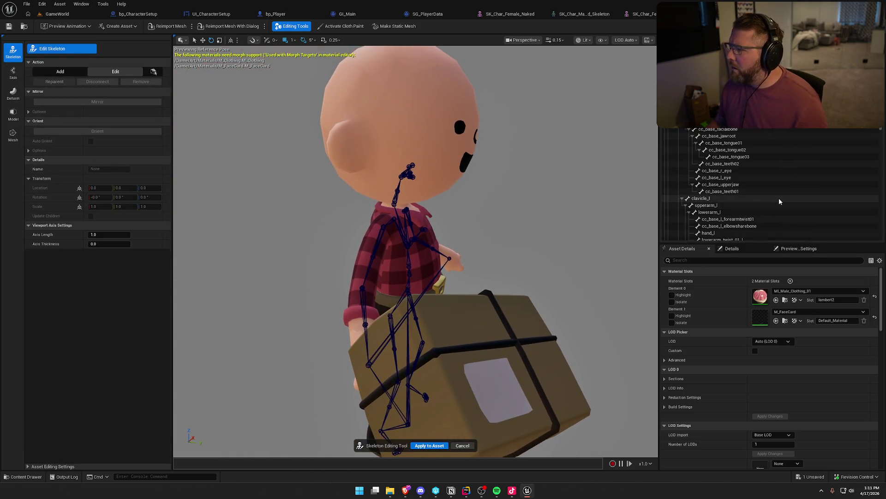
Apply the realigned head bone to SK_Char_Male_Clothed, save with check-out, and return to GameWorld
{"action": "left_click", "coordinate": [409, 170]}
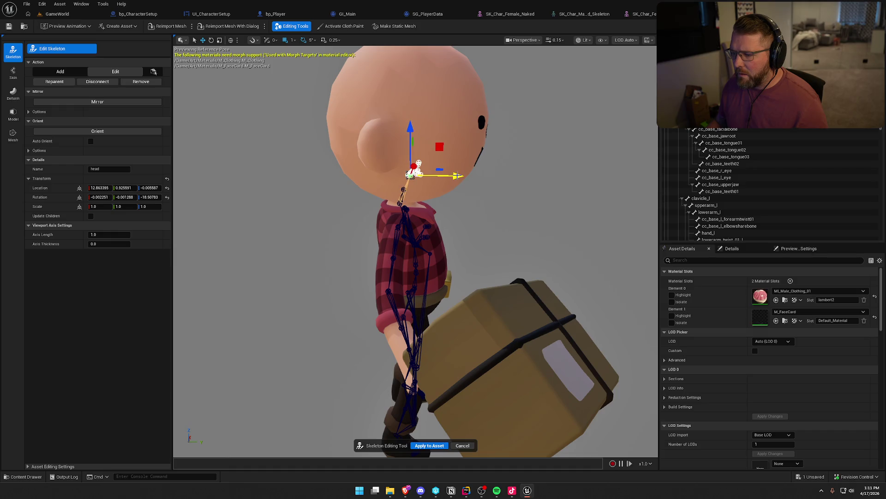
{"action": "left_click", "coordinate": [429, 446]}
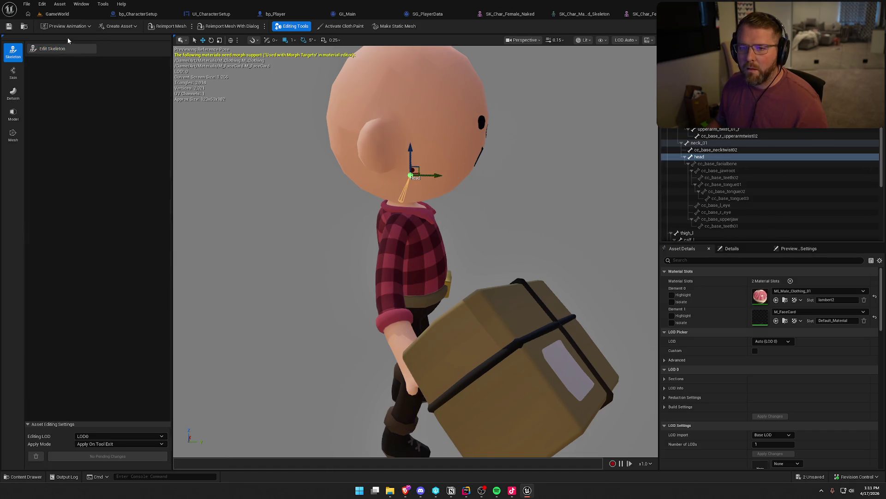
{"action": "left_click", "coordinate": [9, 26]}
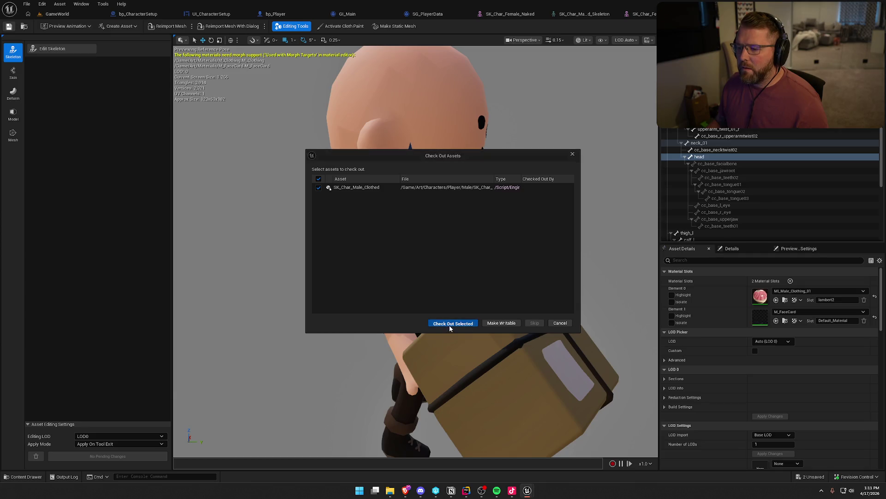
{"action": "left_click", "coordinate": [450, 323]}
{"action": "left_click", "coordinate": [57, 13]}
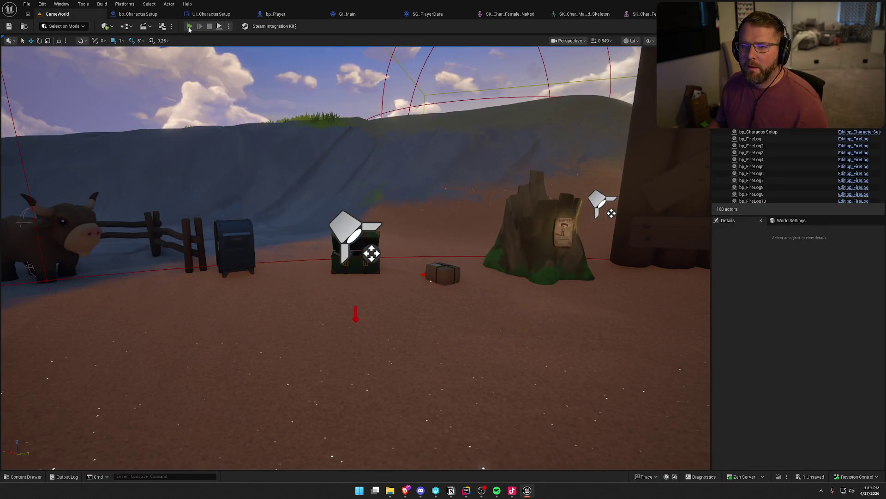
Playtest the creator at the chest: switch to the female body, back to male, and save
{"action": "left_click", "coordinate": [190, 27]}
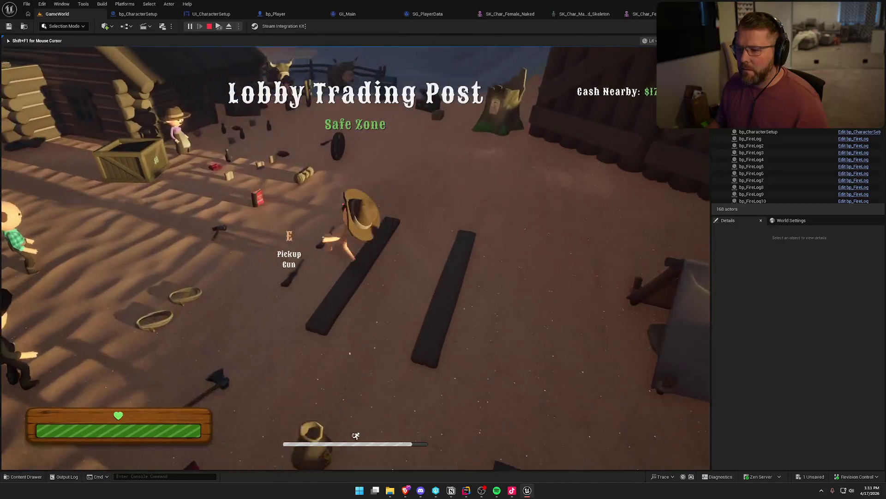
{"action": "key", "text": "shift+w"}
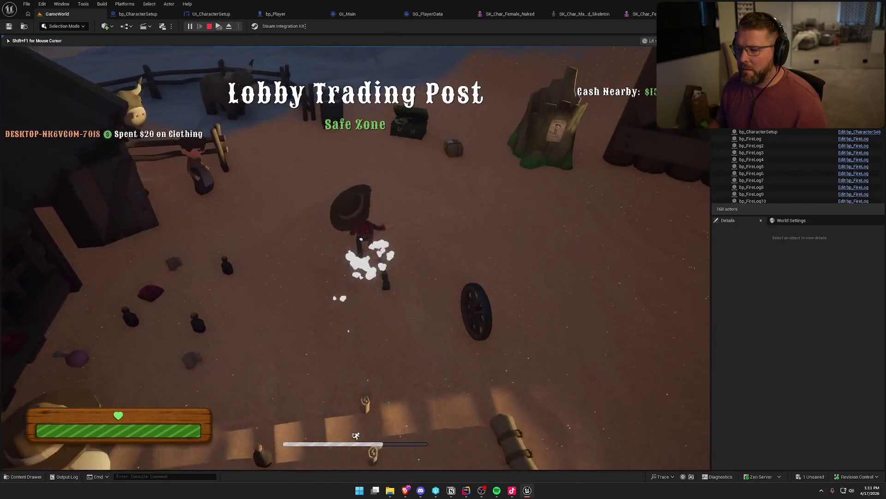
{"action": "key", "text": "w"}
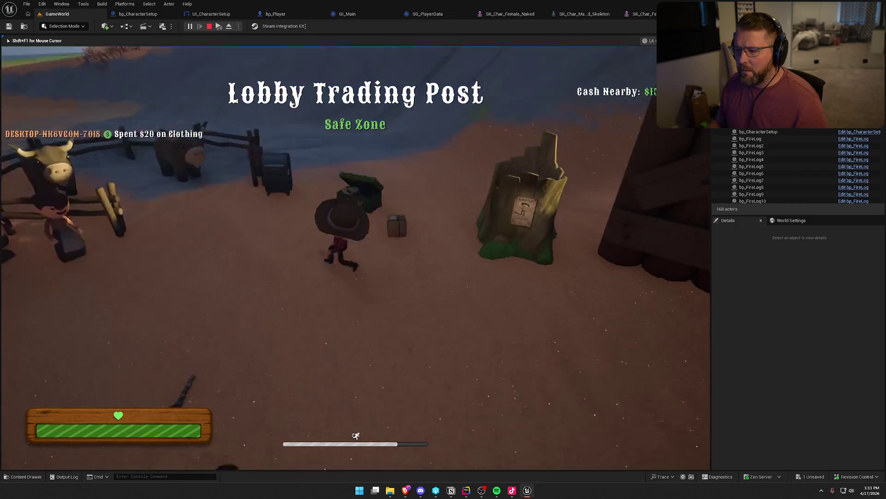
{"action": "key", "text": "e"}
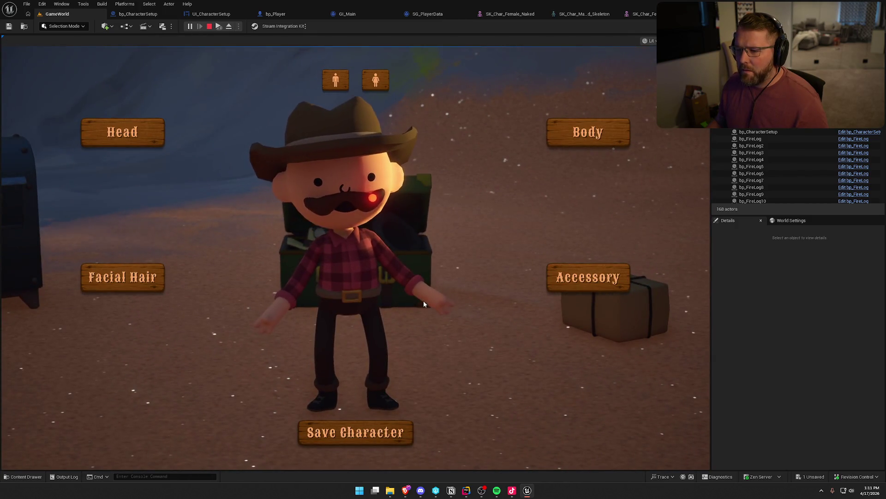
{"action": "left_click", "coordinate": [372, 81]}
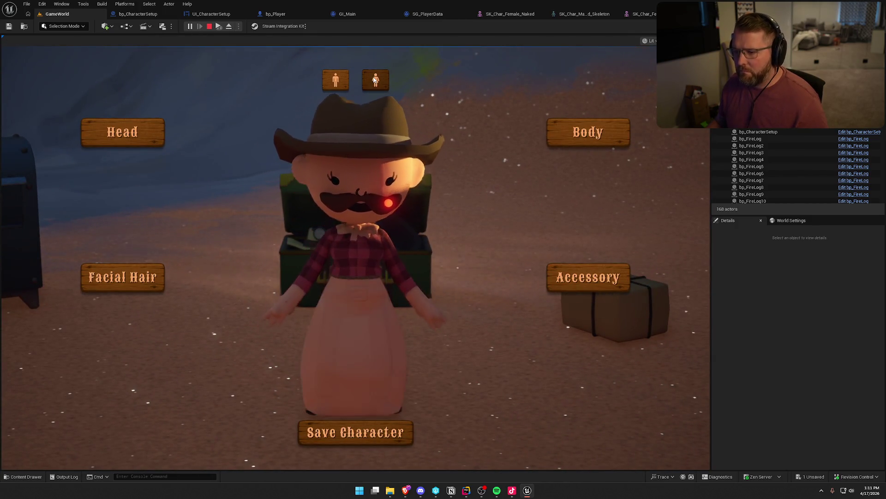
{"action": "left_click", "coordinate": [338, 79]}
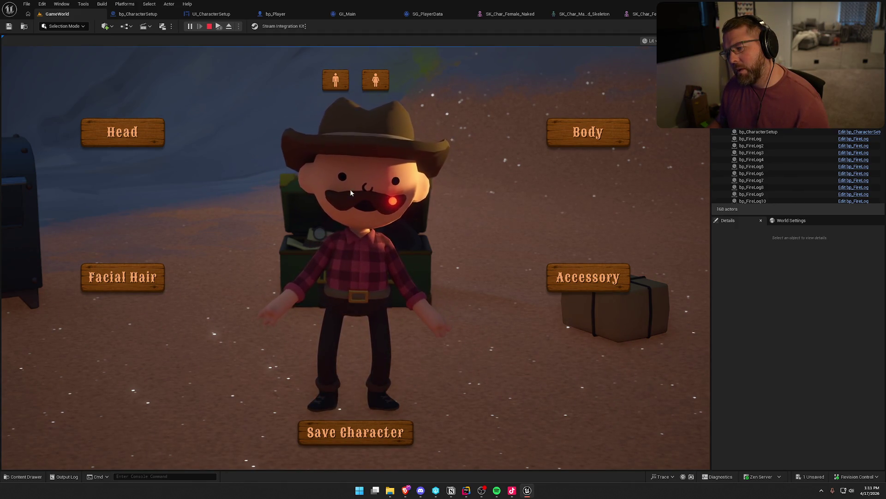
{"action": "left_click", "coordinate": [367, 422]}
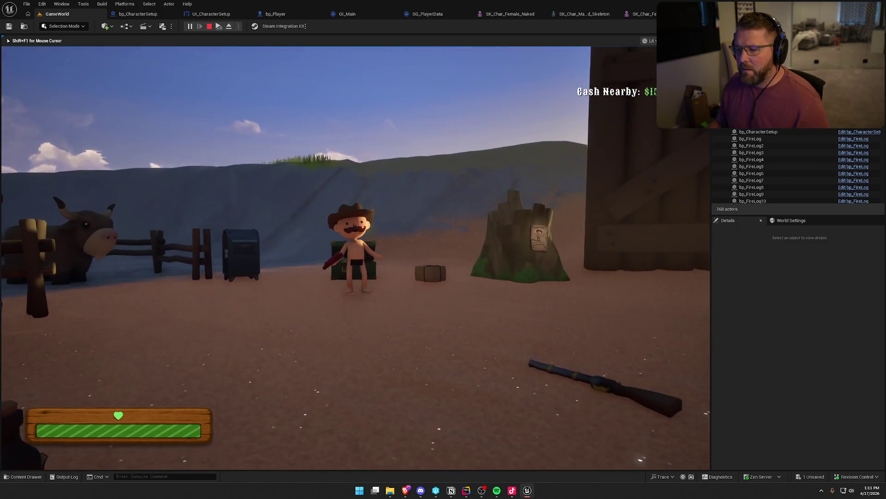
Reopen the creator, save the character as female, then reopen it and stop play
{"action": "key", "text": "e"}
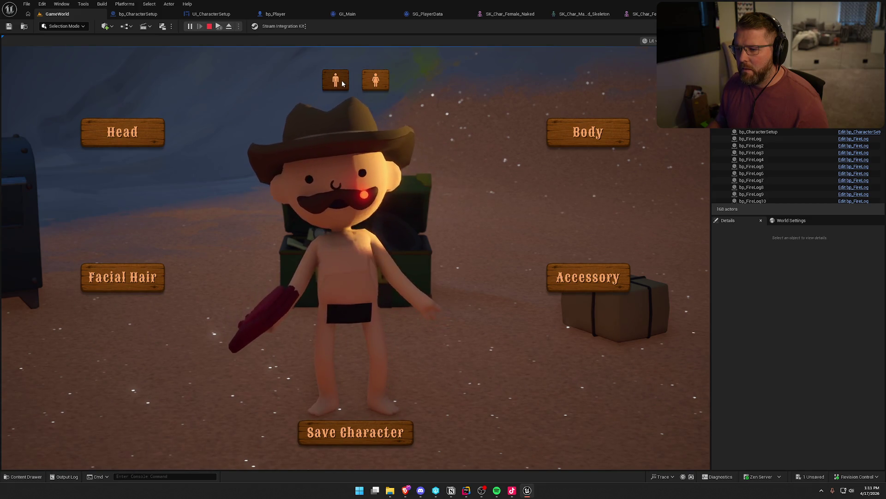
{"action": "left_click", "coordinate": [377, 81]}
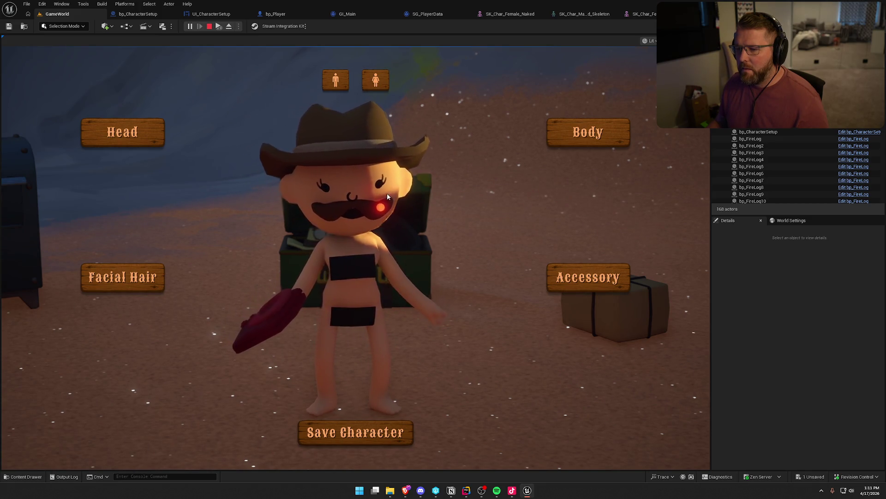
{"action": "left_click", "coordinate": [372, 427]}
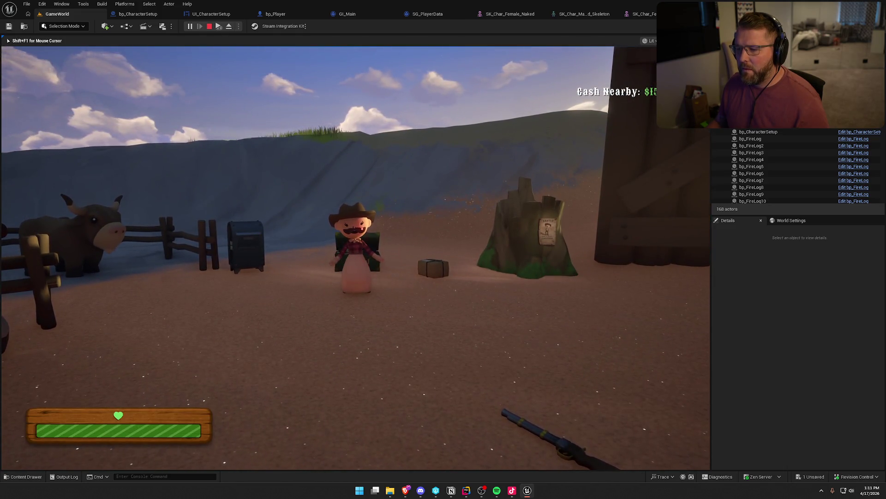
{"action": "key", "text": "e"}
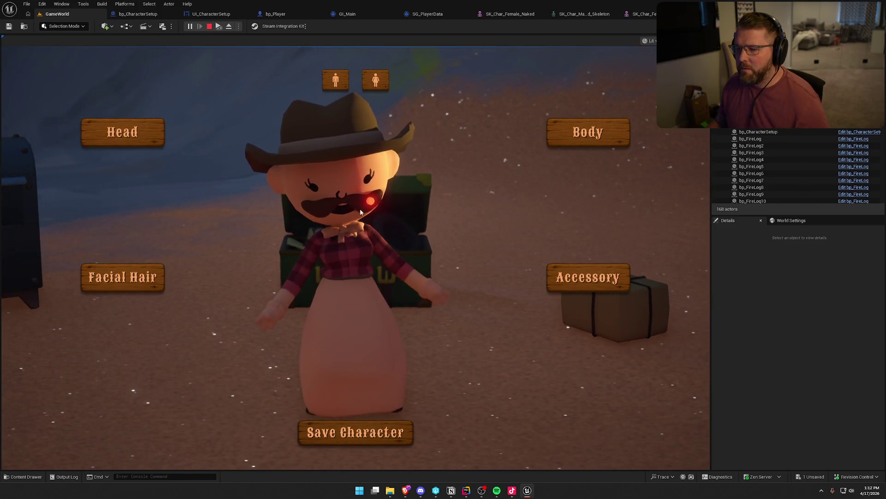
{"action": "key", "text": "Escape"}
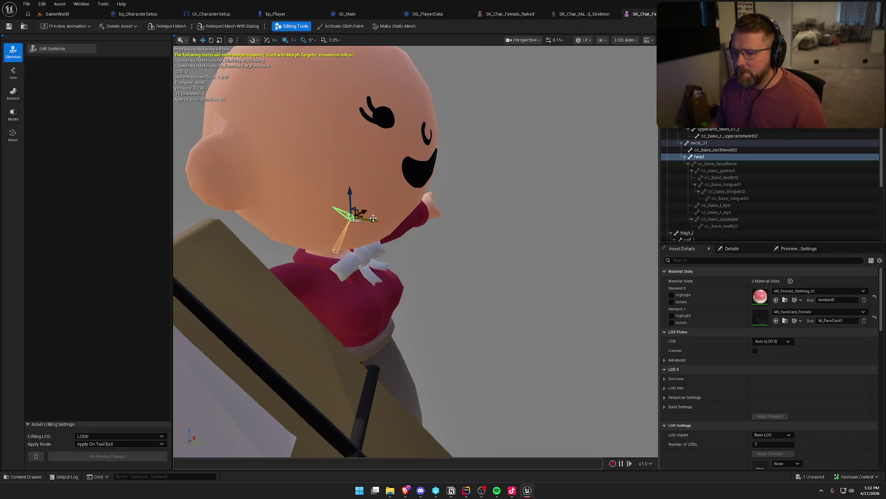
Apply the edited head bone on the female mesh's skeleton, save all, and return to GameWorld
{"action": "left_click", "coordinate": [53, 50]}
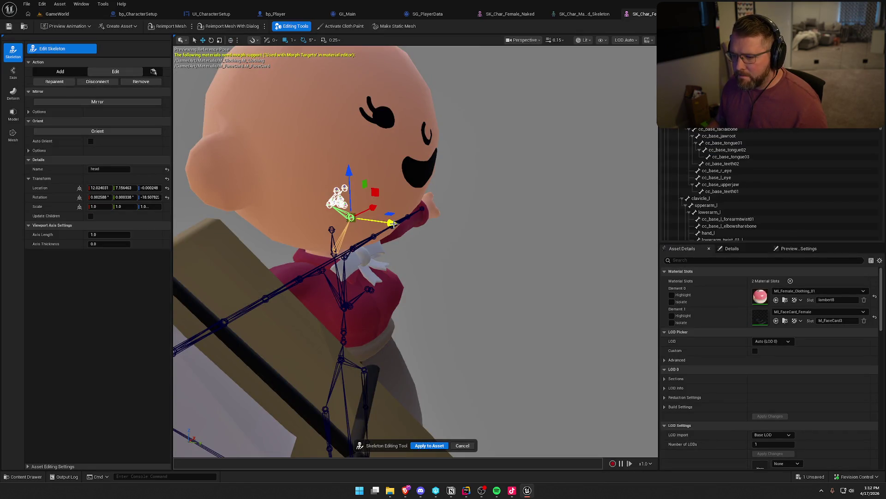
{"action": "left_click", "coordinate": [434, 444]}
{"action": "left_click", "coordinate": [8, 26]}
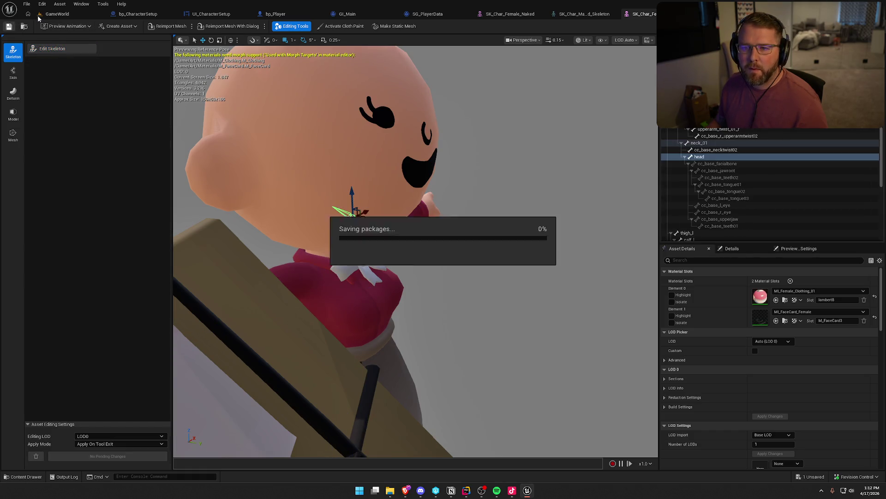
{"action": "left_click", "coordinate": [40, 15]}
Playtest by running to the shop's creator, switching to the female body, then stopping
{"action": "left_click", "coordinate": [190, 26]}
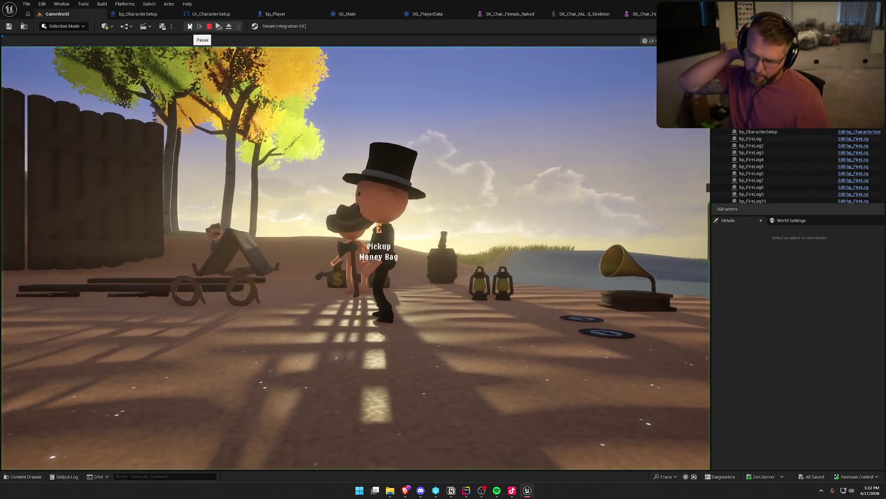
{"action": "key", "text": "shift+w"}
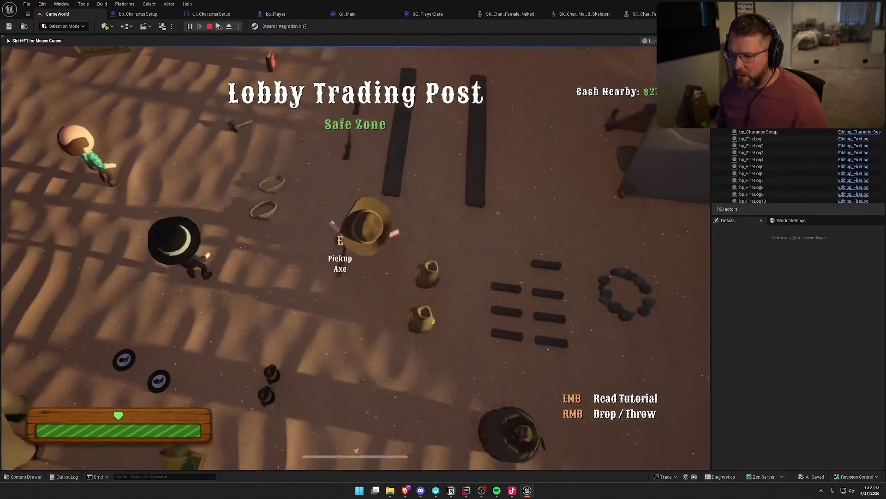
{"action": "key", "text": "shift+w"}
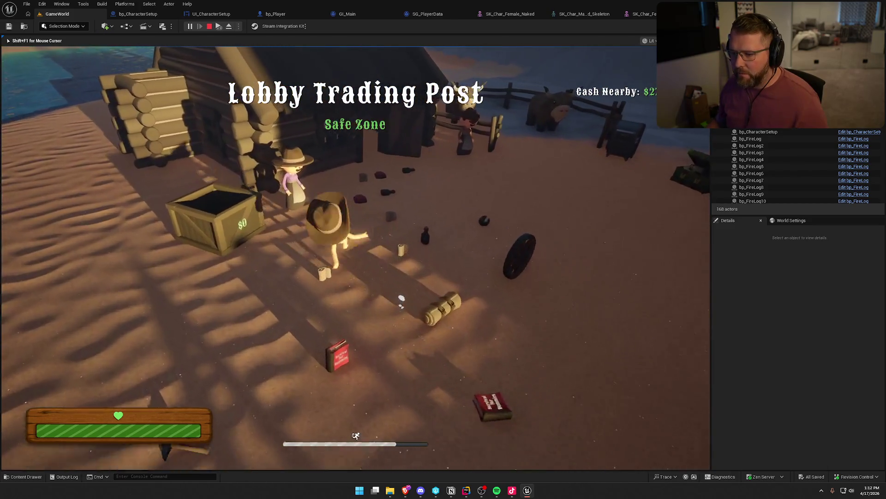
{"action": "key", "text": "shift+w"}
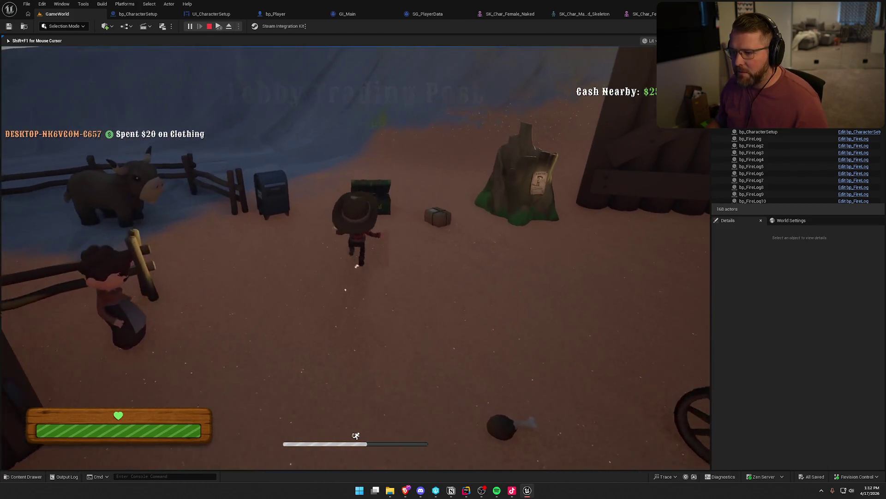
{"action": "left_click", "coordinate": [383, 82]}
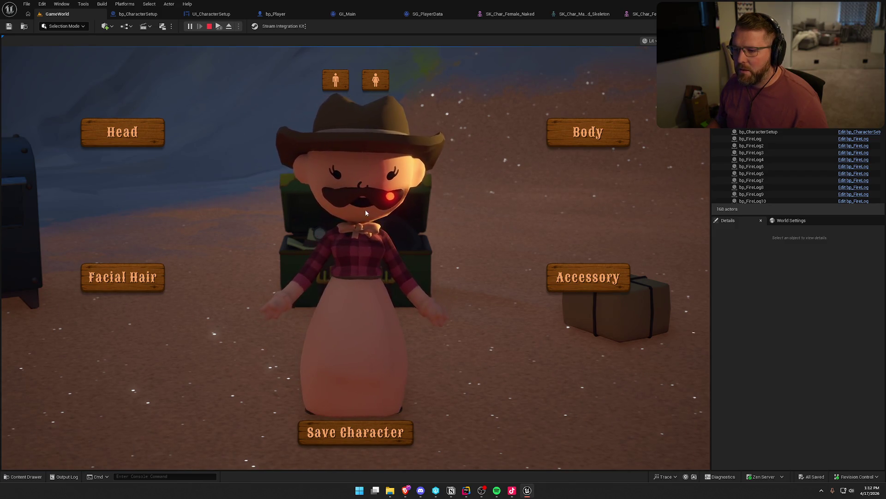
{"action": "key", "text": "Escape"}
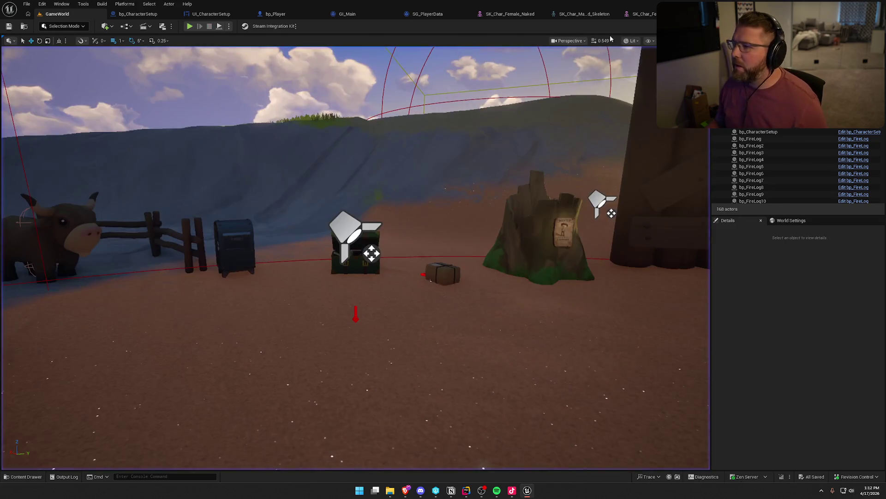
Realign the head bone on SK_Char_Female with Edit Skeleton, apply it, and return to GameWorld
{"action": "left_click", "coordinate": [641, 14]}
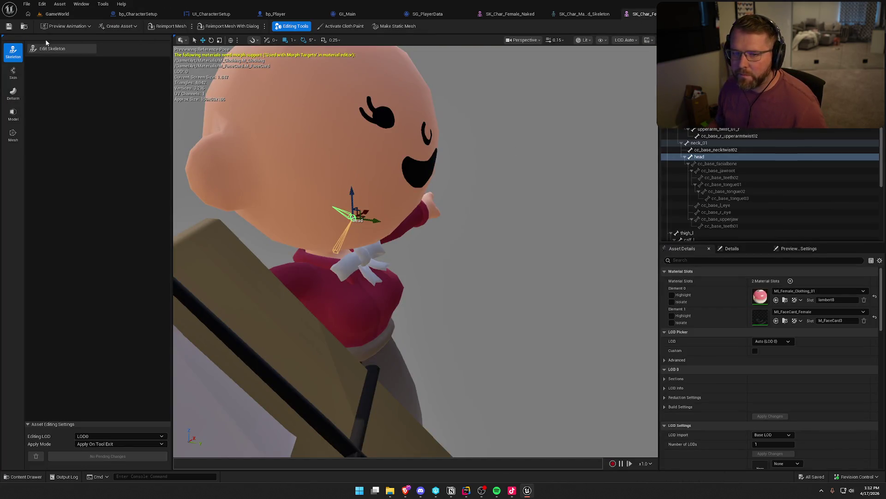
{"action": "left_click", "coordinate": [50, 49]}
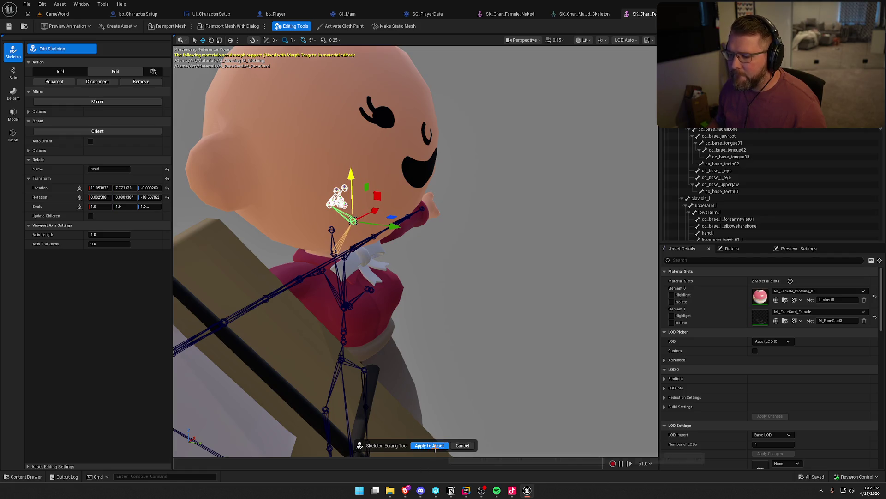
{"action": "left_click", "coordinate": [429, 445]}
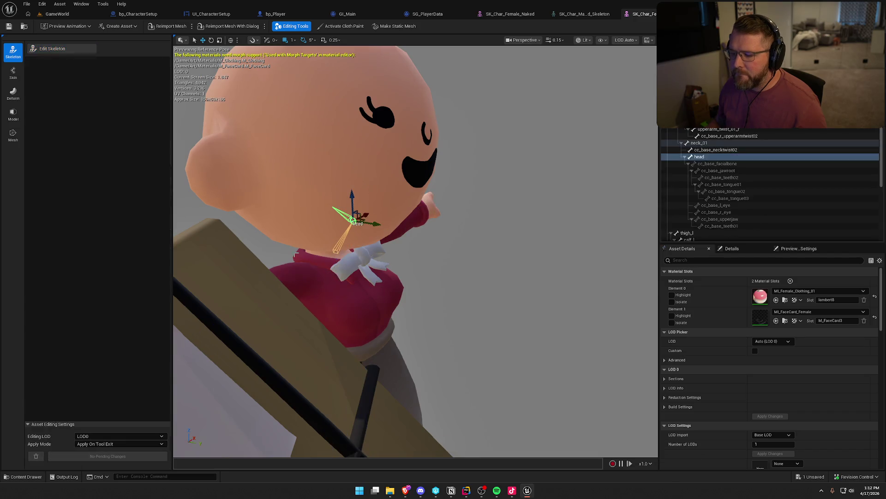
{"action": "left_click", "coordinate": [55, 14]}
{"action": "key", "text": "alt+p"}
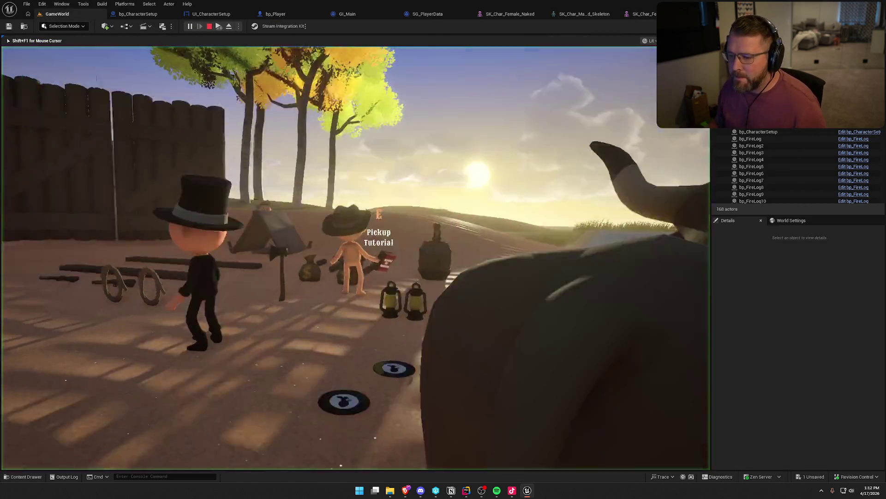
Walk to the chest, save the character as female, reopen and close the creator, then stop play
{"action": "key", "text": "w"}
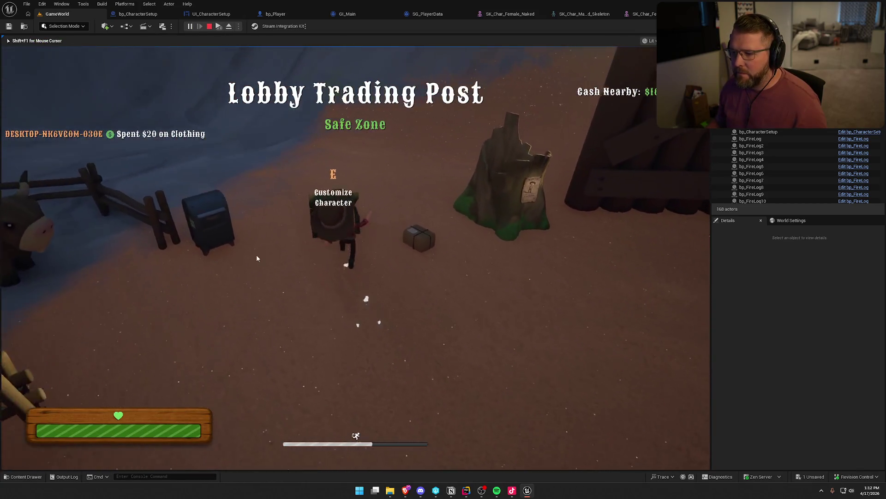
{"action": "key", "text": "e"}
{"action": "left_click", "coordinate": [376, 82]}
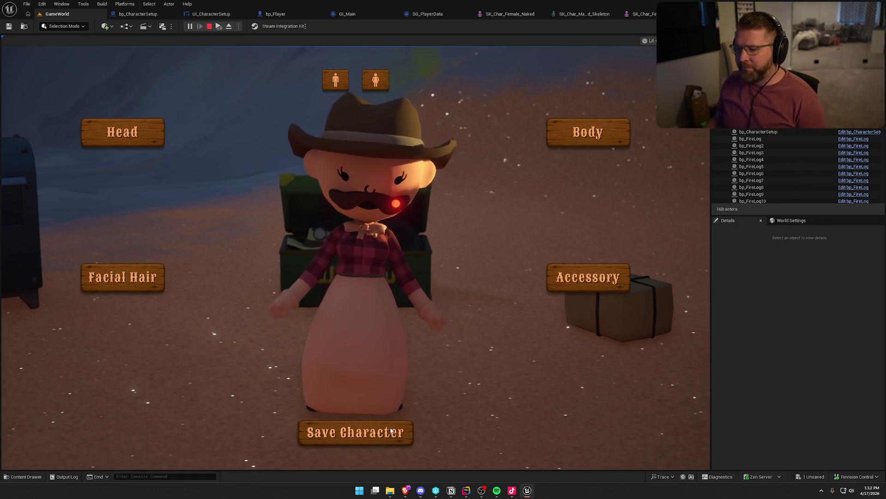
{"action": "left_click", "coordinate": [356, 432]}
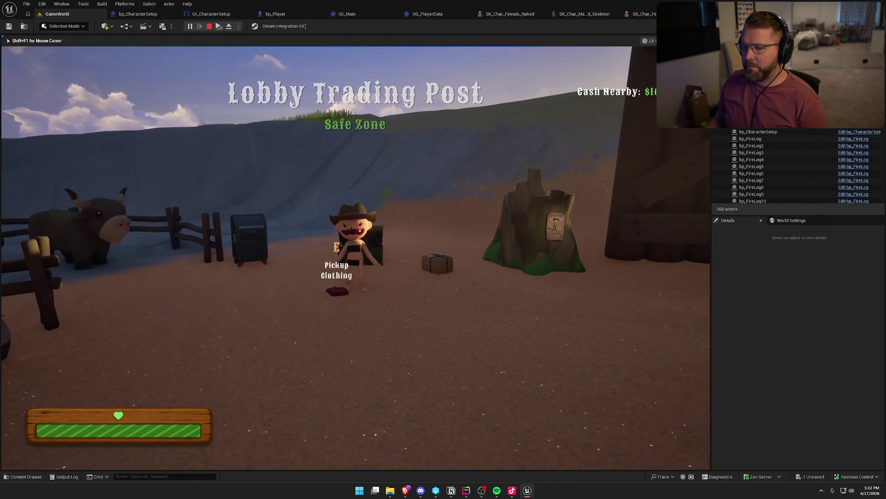
{"action": "key", "text": "e"}
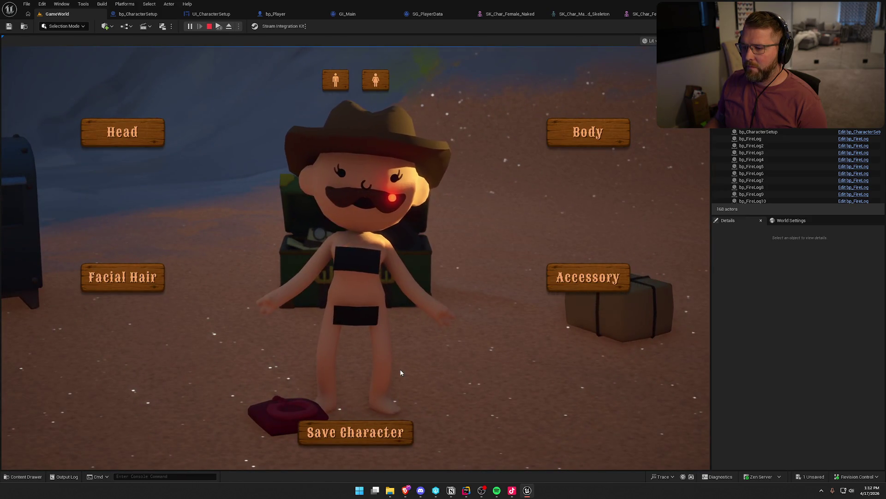
{"action": "left_click", "coordinate": [403, 430]}
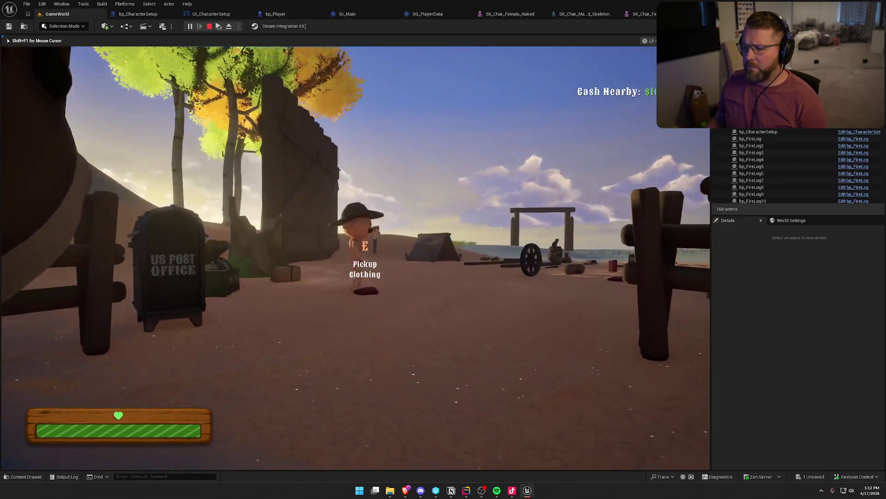
{"action": "key", "text": "Escape"}
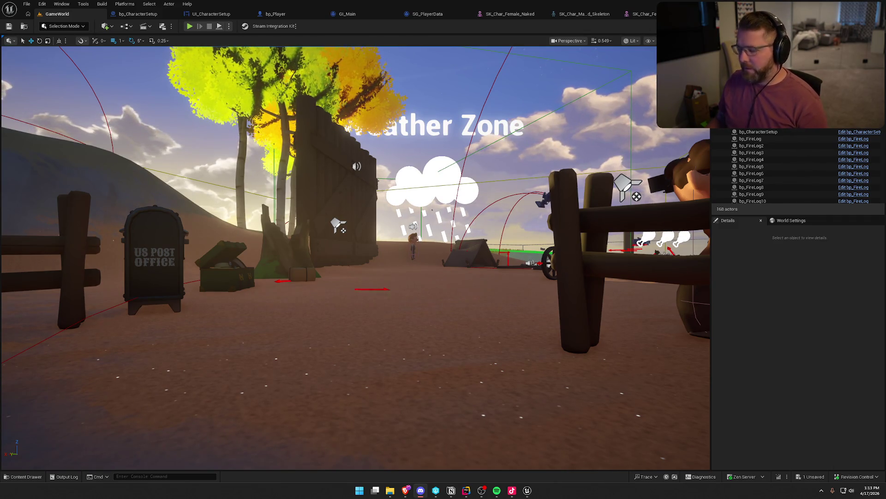
Close the three skeletal mesh tabs plus the SG_PlayerData and GI_Main blueprints
{"action": "left_click", "coordinate": [643, 14]}
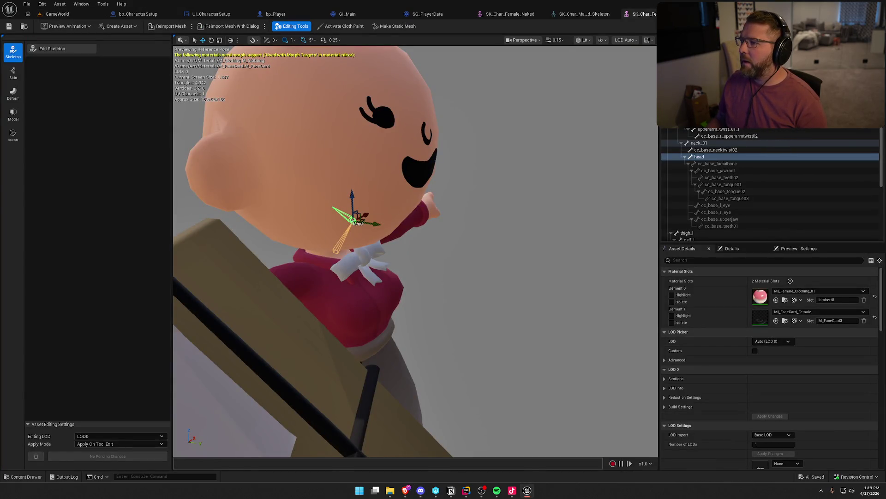
{"action": "middle_click", "coordinate": [644, 13]}
{"action": "middle_click", "coordinate": [584, 13]}
{"action": "middle_click", "coordinate": [505, 14]}
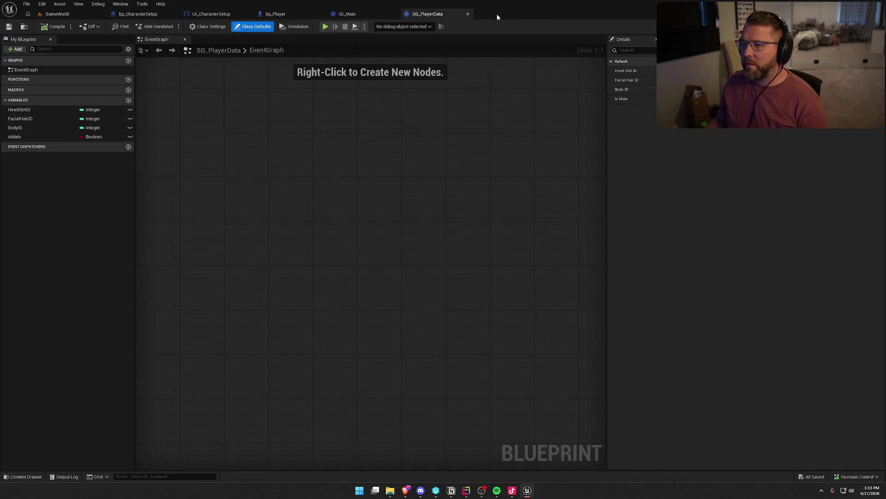
{"action": "middle_click", "coordinate": [434, 15]}
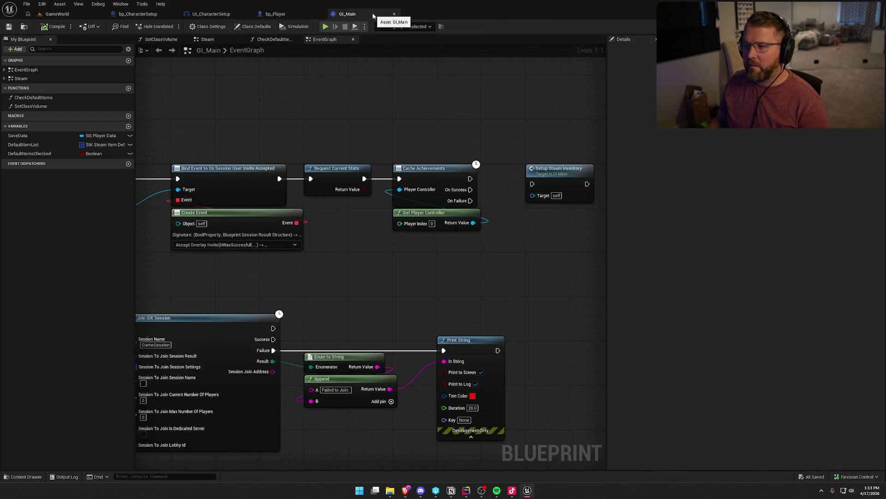
{"action": "middle_click", "coordinate": [373, 14]}
Set the player preview to perspective, close bp_Player, and return to GameWorld
{"action": "left_click", "coordinate": [594, 50]}
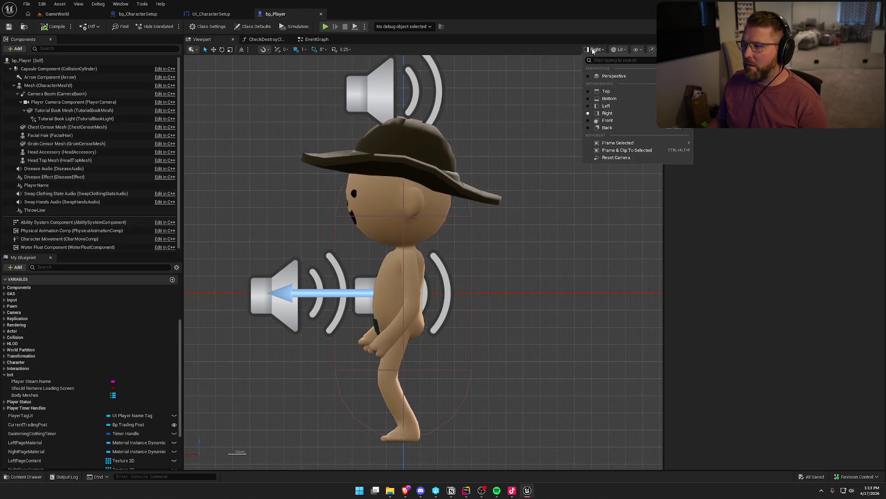
{"action": "left_click", "coordinate": [613, 76]}
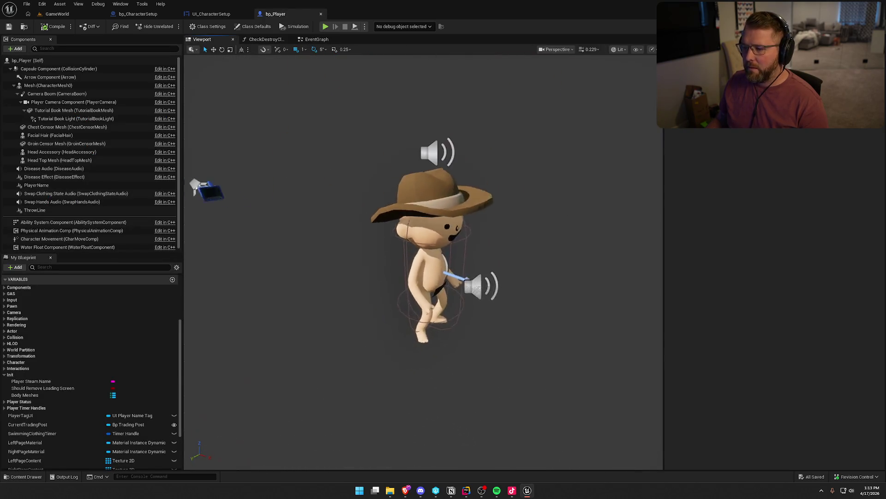
{"action": "middle_click", "coordinate": [273, 14]}
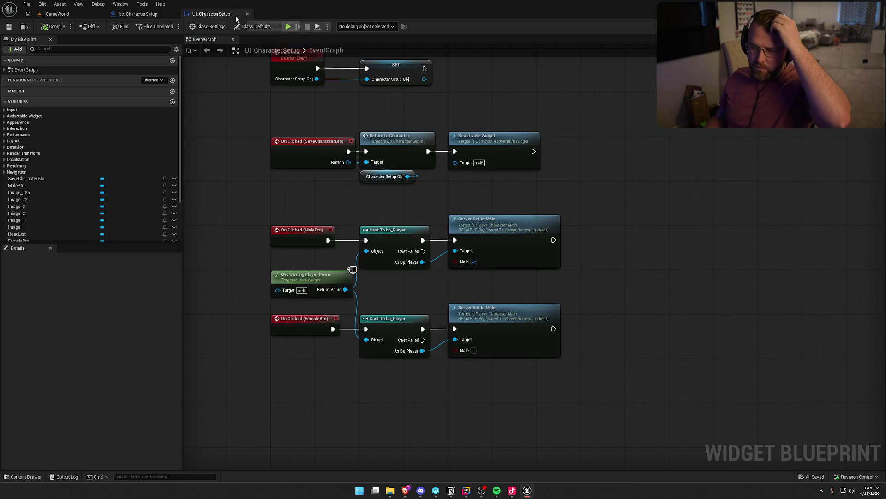
{"action": "left_click", "coordinate": [56, 14]}
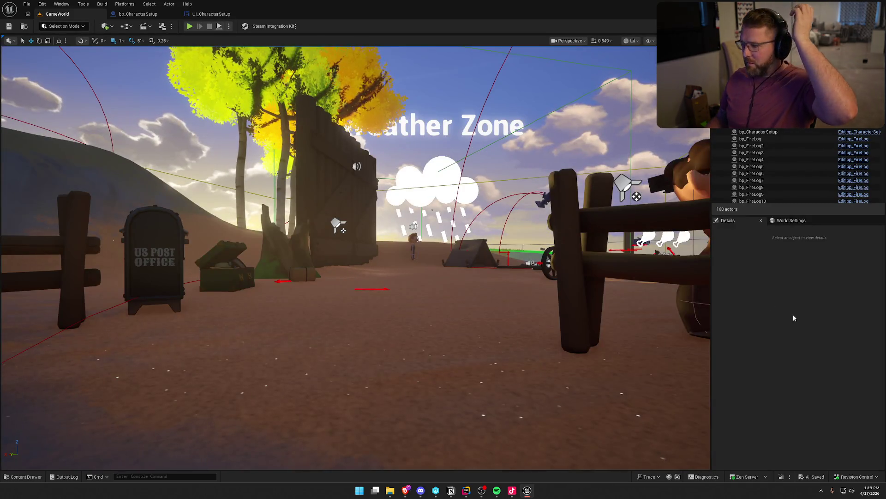
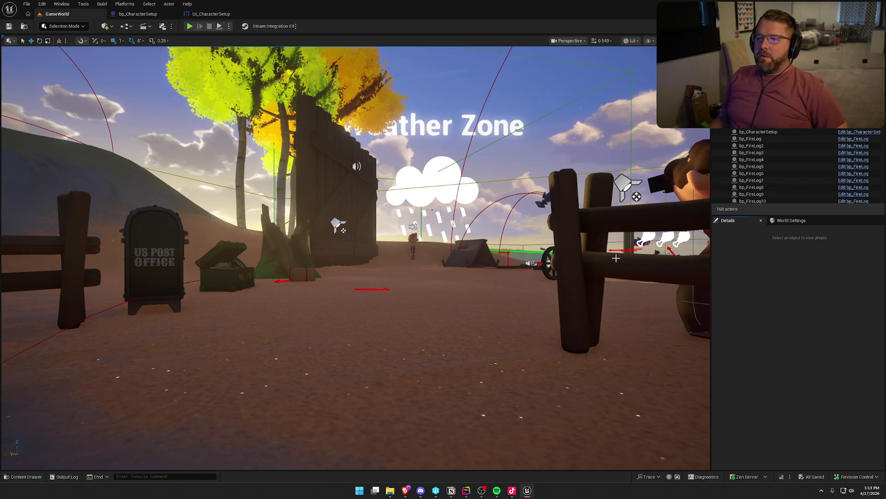
Open the GI_Main blueprint from Logic/GameObjects in the Content Drawer
{"action": "key", "text": "ctrl+space"}
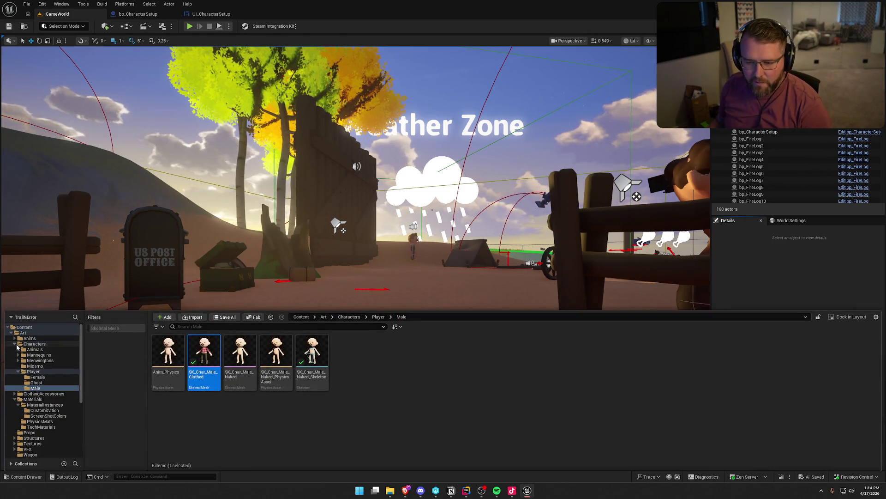
{"action": "left_click", "coordinate": [41, 344], "text": "ctrl"}
{"action": "left_click", "coordinate": [15, 354]}
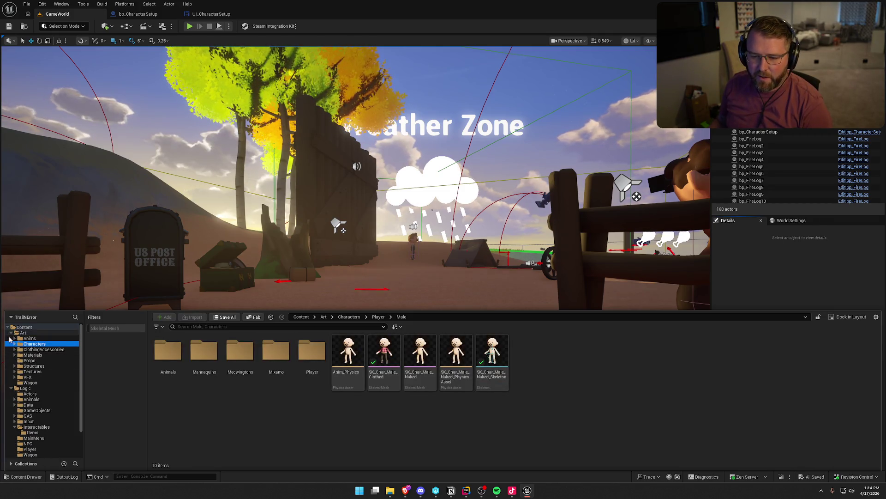
{"action": "left_click", "coordinate": [37, 410]}
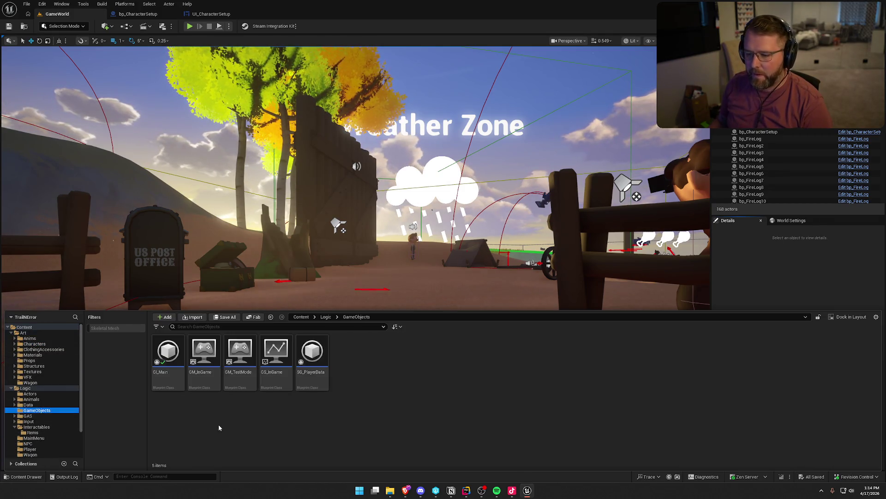
{"action": "left_click", "coordinate": [168, 356]}
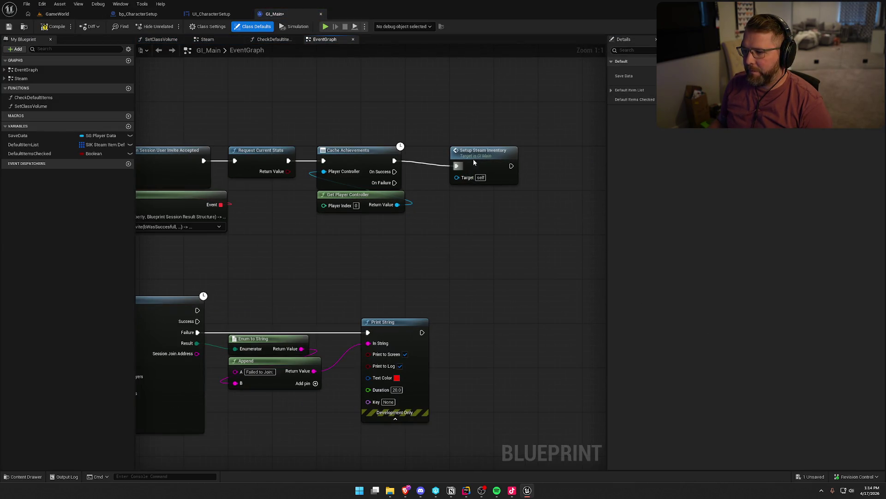
{"action": "double_click", "coordinate": [473, 154]}
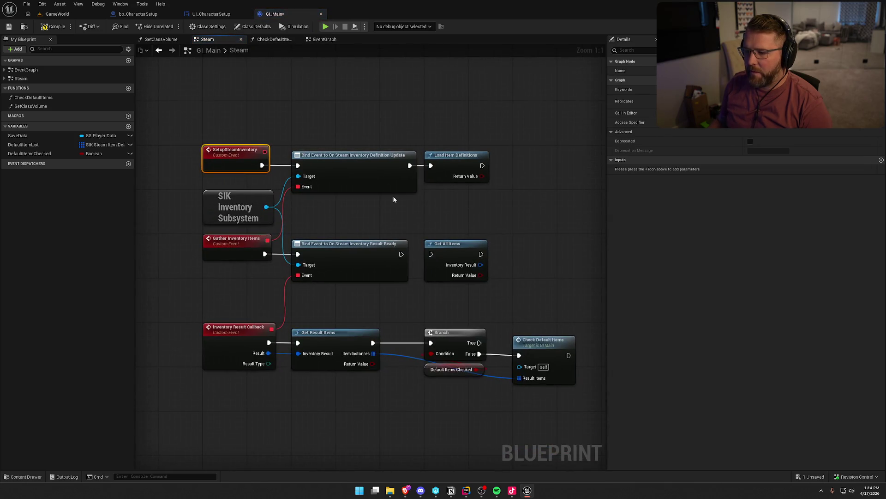
Look over the Gather Inventory Items nodes and inventory result callback chain in the Steam graph
{"action": "mouse_move", "coordinate": [396, 203]}
{"action": "left_mouse_down"}
{"action": "mouse_move", "coordinate": [237, 134]}
{"action": "mouse_move", "coordinate": [355, 216]}
{"action": "left_mouse_up"}
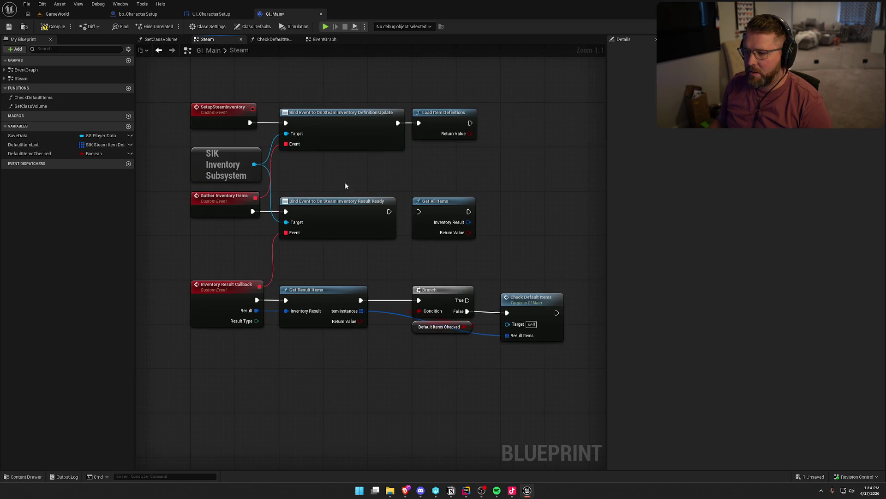
{"action": "mouse_move", "coordinate": [485, 184]}
{"action": "left_mouse_down"}
{"action": "mouse_move", "coordinate": [323, 213]}
{"action": "mouse_move", "coordinate": [249, 210]}
{"action": "left_mouse_up"}
{"action": "left_click", "coordinate": [382, 163]}
{"action": "left_click_drag", "start_coordinate": [206, 273], "coordinate": [530, 392]}
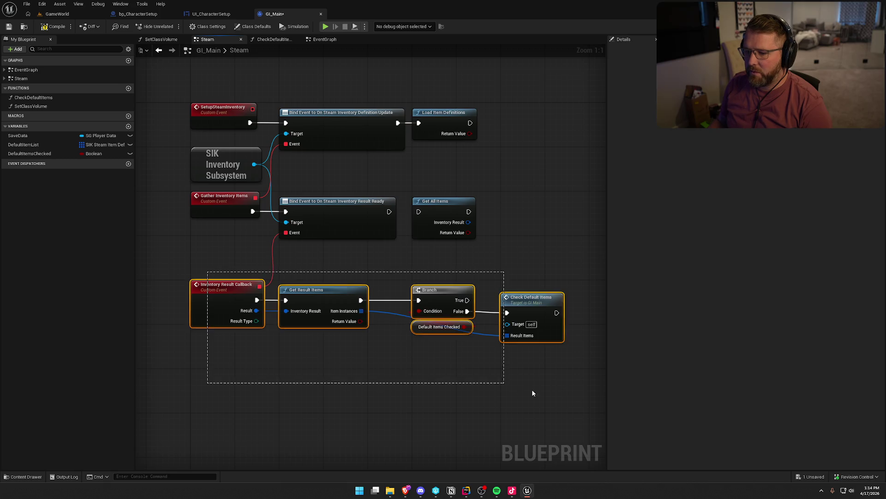
{"action": "left_click", "coordinate": [421, 383]}
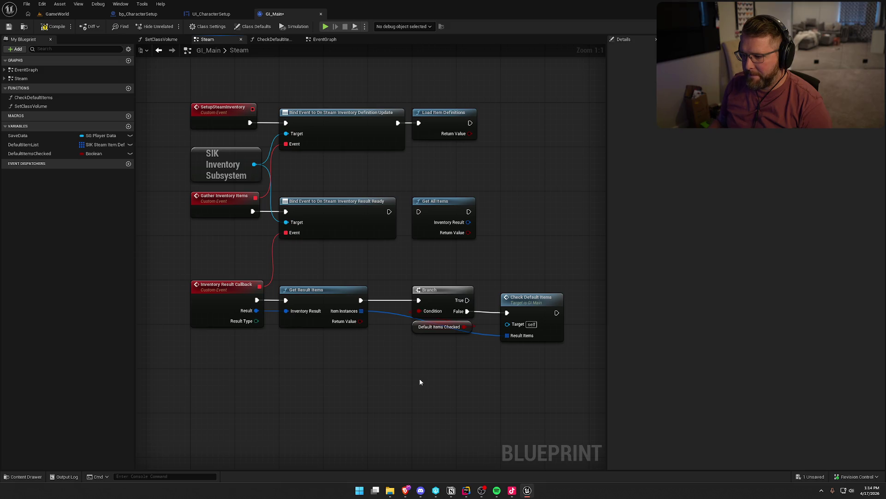
{"action": "left_click_drag", "start_coordinate": [421, 382], "coordinate": [395, 352]}
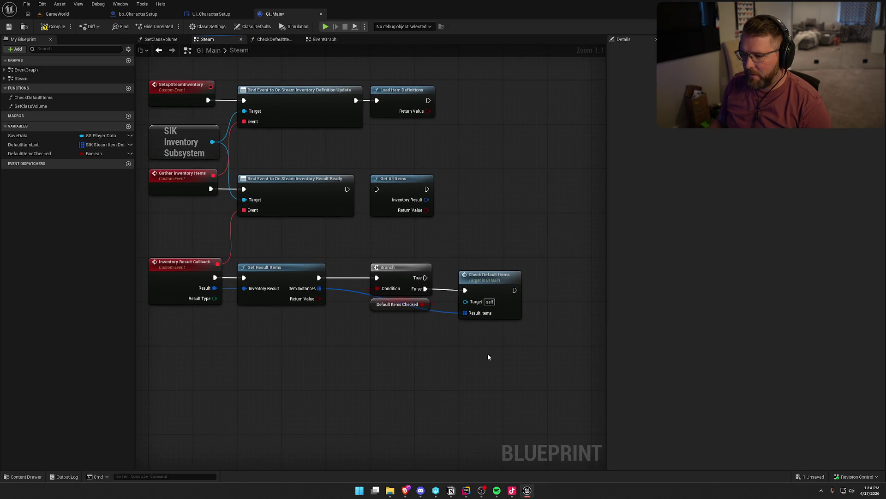
Look inside the CheckDefaultItems function graph, then come back to the Steam graph
{"action": "left_click", "coordinate": [480, 275]}
{"action": "double_click", "coordinate": [485, 281]}
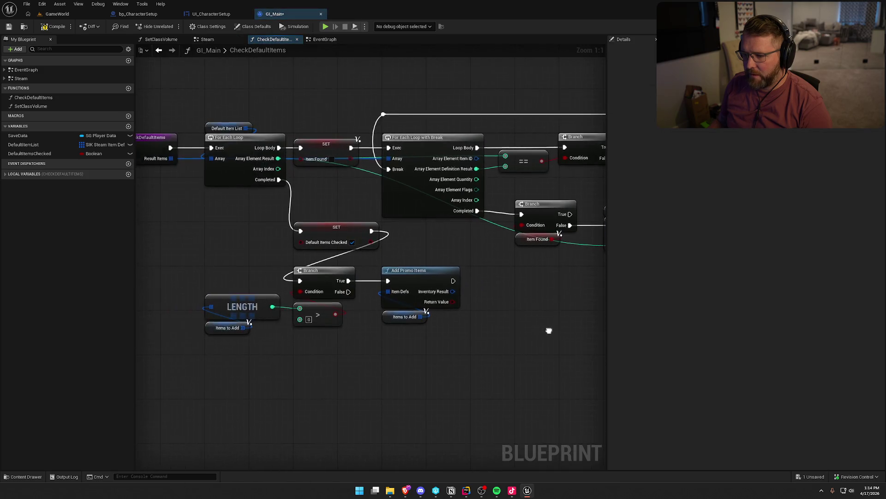
{"action": "left_click", "coordinate": [322, 40]}
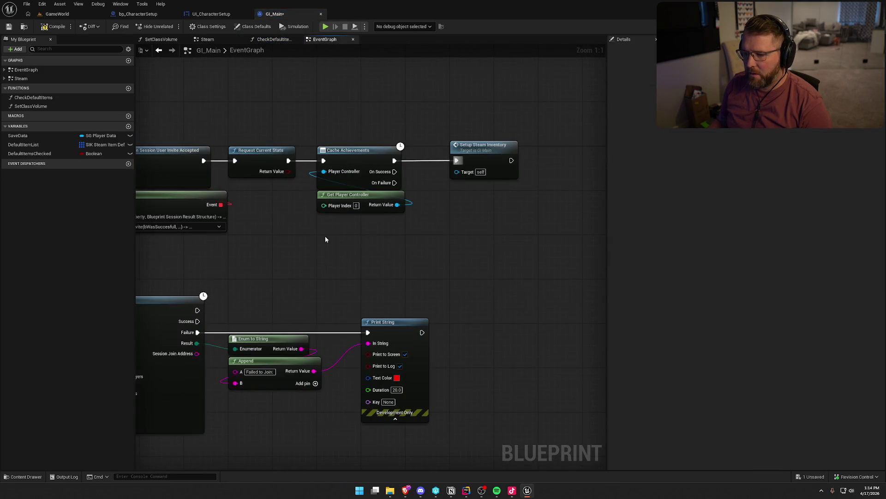
{"action": "left_click", "coordinate": [158, 50]}
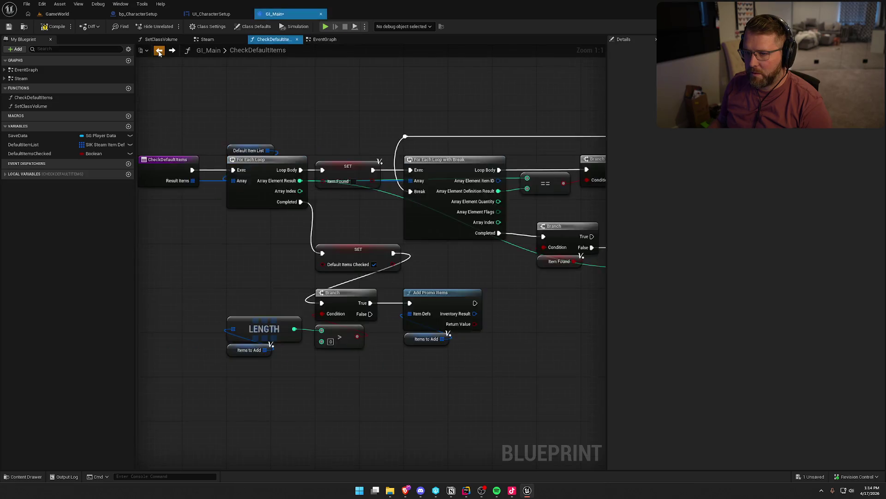
{"action": "left_click", "coordinate": [159, 50]}
{"action": "mouse_move", "coordinate": [374, 353]}
{"action": "left_mouse_down"}
{"action": "mouse_move", "coordinate": [414, 311]}
{"action": "mouse_move", "coordinate": [369, 292]}
{"action": "left_mouse_up"}
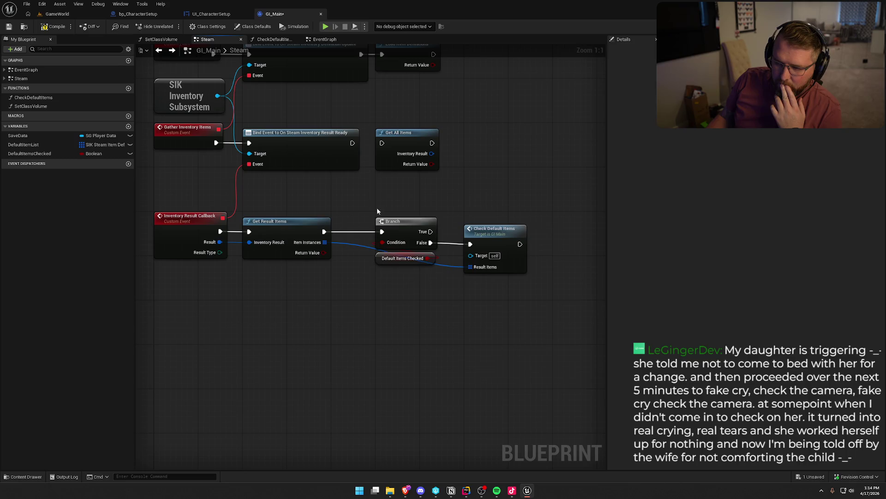
Delete the Branch, Default Items Checked and Check Default Items nodes
{"action": "left_click_drag", "start_coordinate": [377, 206], "coordinate": [439, 296]}
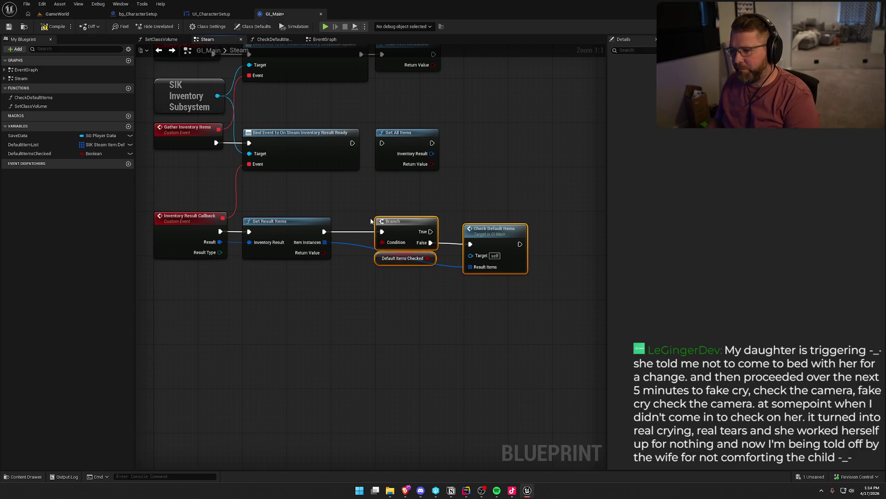
{"action": "key", "text": "Delete"}
{"action": "mouse_move", "coordinate": [477, 303]}
{"action": "left_mouse_down"}
{"action": "mouse_move", "coordinate": [497, 276]}
{"action": "mouse_move", "coordinate": [467, 331]}
{"action": "left_mouse_up"}
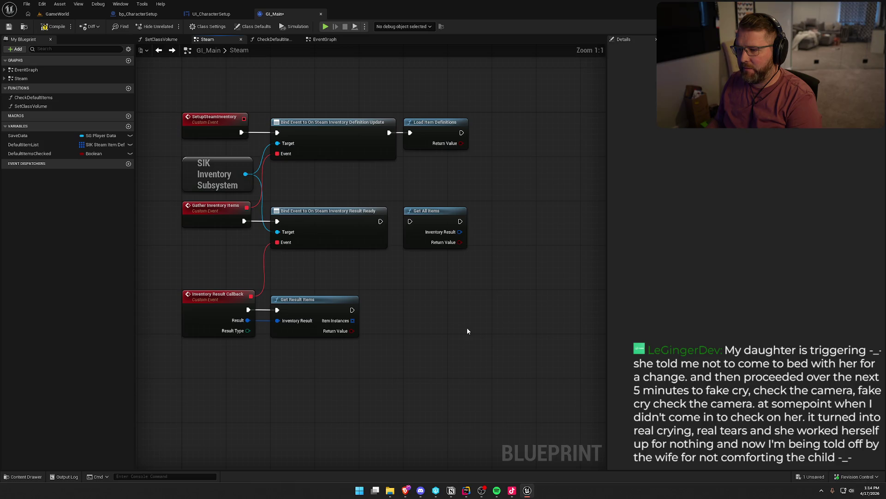
Add a Print String node connected after Get Result Items
{"action": "left_click", "coordinate": [434, 213]}
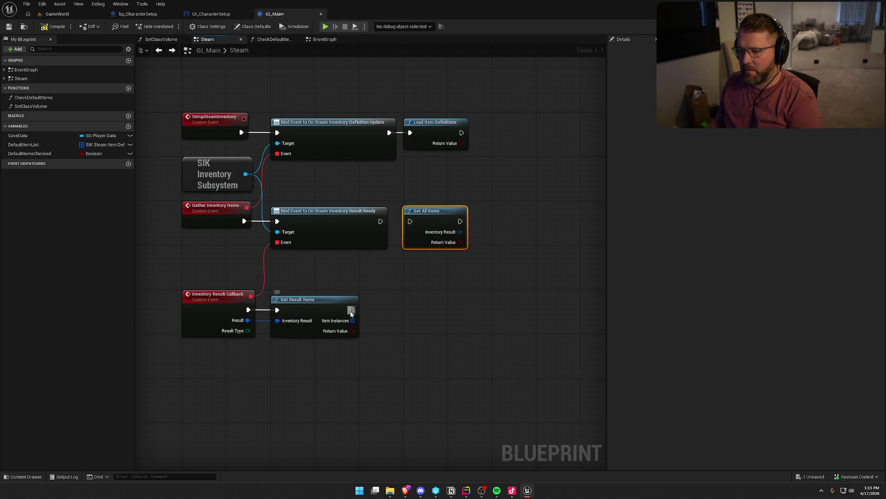
{"action": "mouse_move", "coordinate": [352, 310]}
{"action": "left_mouse_down"}
{"action": "mouse_move", "coordinate": [462, 297]}
{"action": "mouse_move", "coordinate": [487, 313]}
{"action": "left_mouse_up"}
{"action": "type", "text": "print"}
{"action": "key", "text": "Return"}
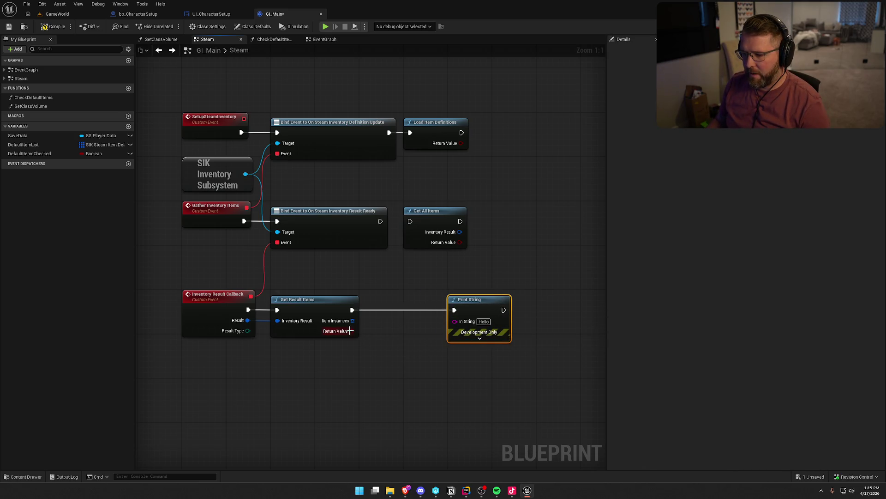
Print the Item Instances count by feeding a Length node into Print String's In String
{"action": "left_click_drag", "start_coordinate": [352, 321], "coordinate": [392, 357]}
{"action": "type", "text": "len"}
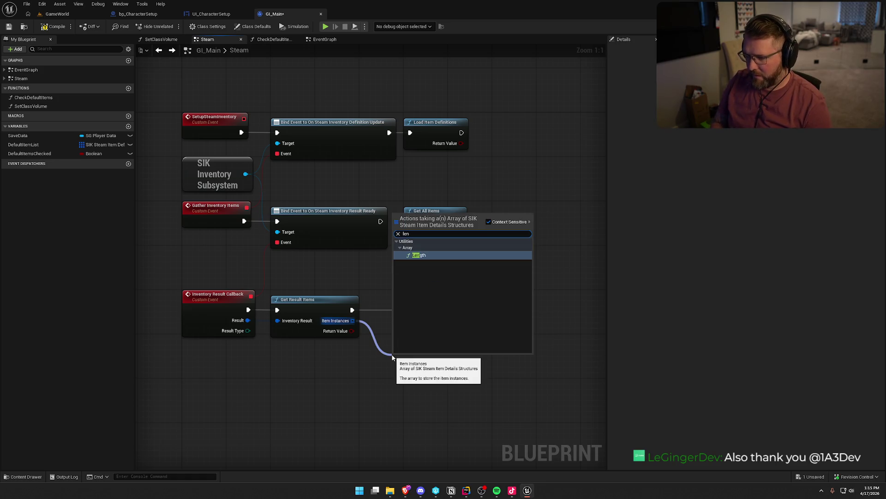
{"action": "key", "text": "Return"}
{"action": "left_click_drag", "start_coordinate": [388, 369], "coordinate": [464, 325]}
{"action": "left_click", "coordinate": [473, 336]}
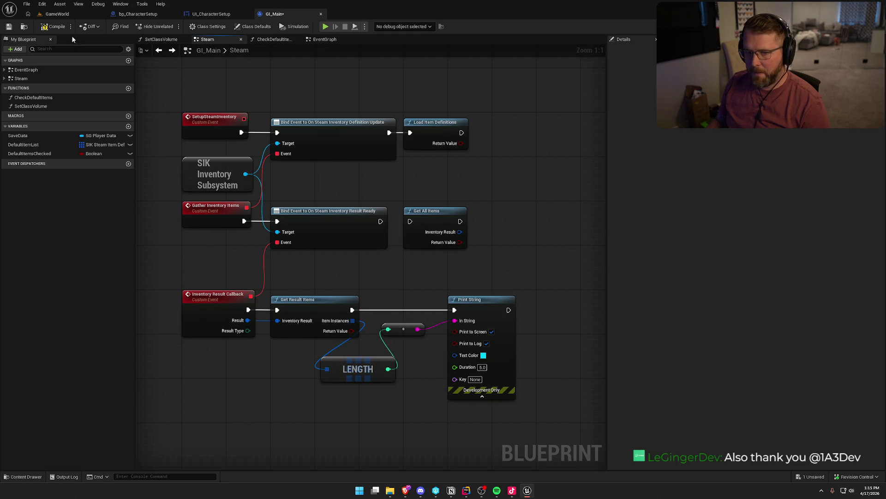
{"action": "left_click", "coordinate": [60, 14]}
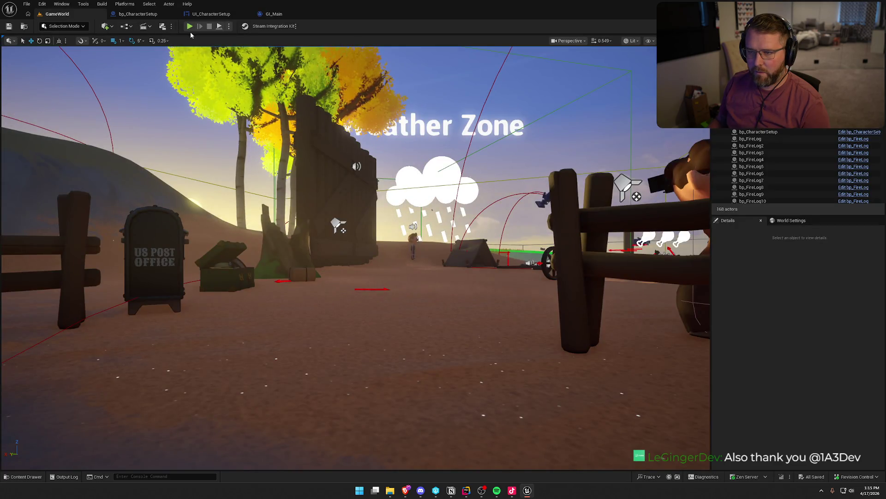
Set the net mode to Play Standalone and launch the game as Standalone Game
{"action": "left_click", "coordinate": [229, 27]}
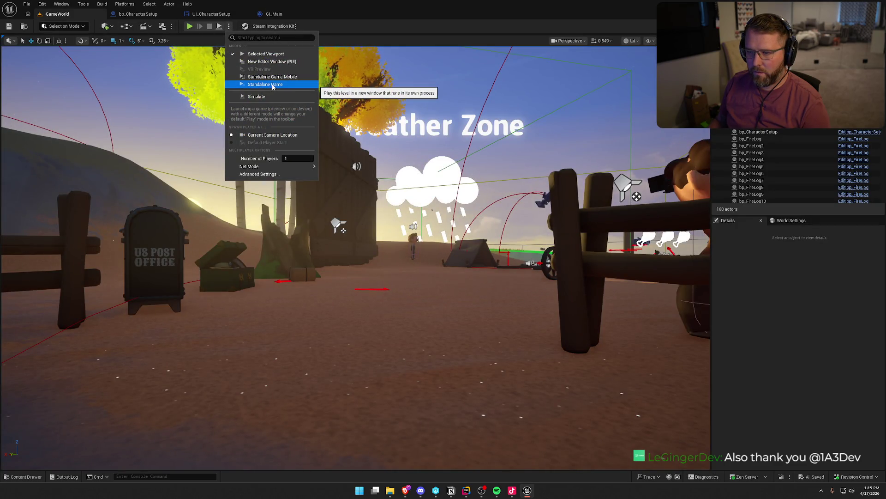
{"action": "mouse_move", "coordinate": [277, 166]}
{"action": "left_click", "coordinate": [327, 170]}
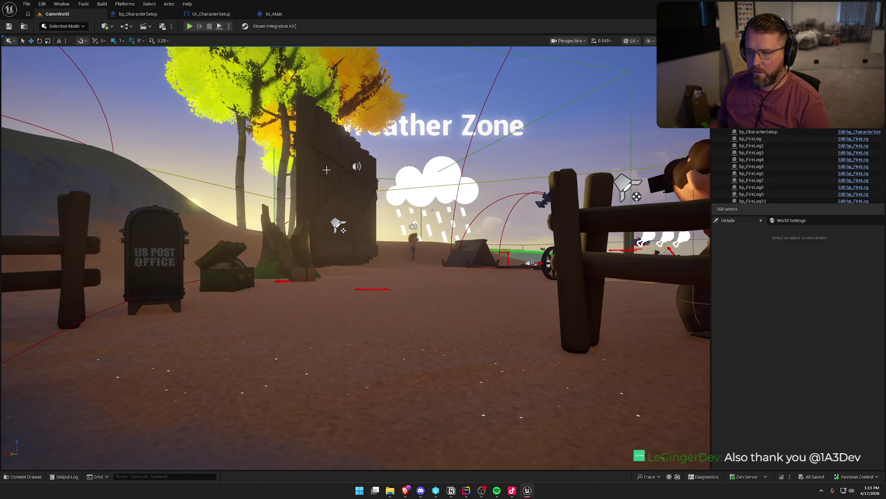
{"action": "left_click", "coordinate": [229, 27]}
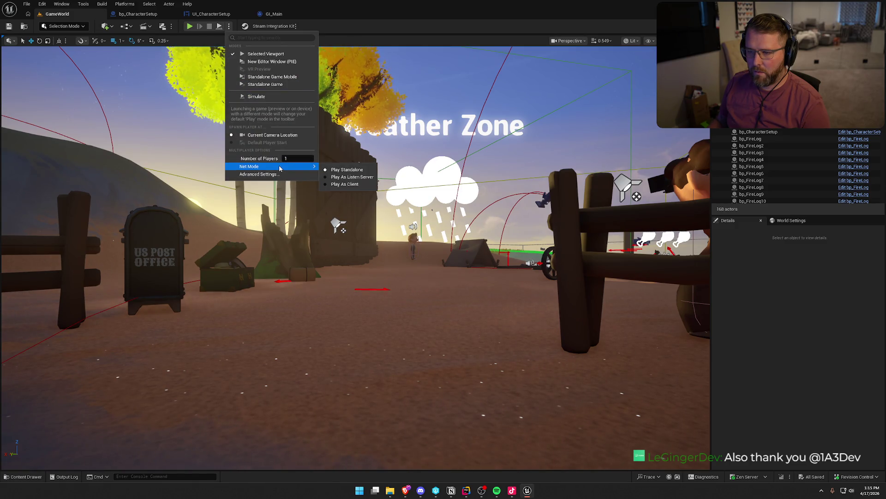
{"action": "left_click", "coordinate": [265, 84]}
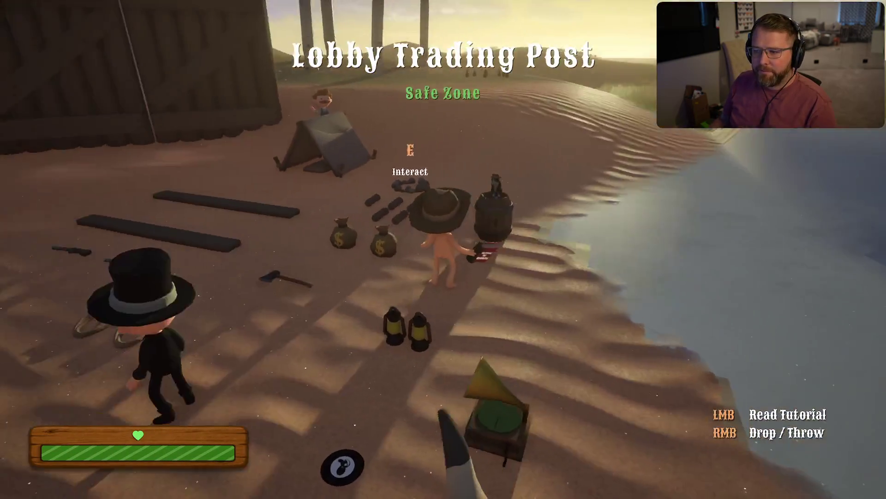
Drop the tutorial book and run the character around the trading post
{"action": "right_click", "coordinate": [443, 250]}
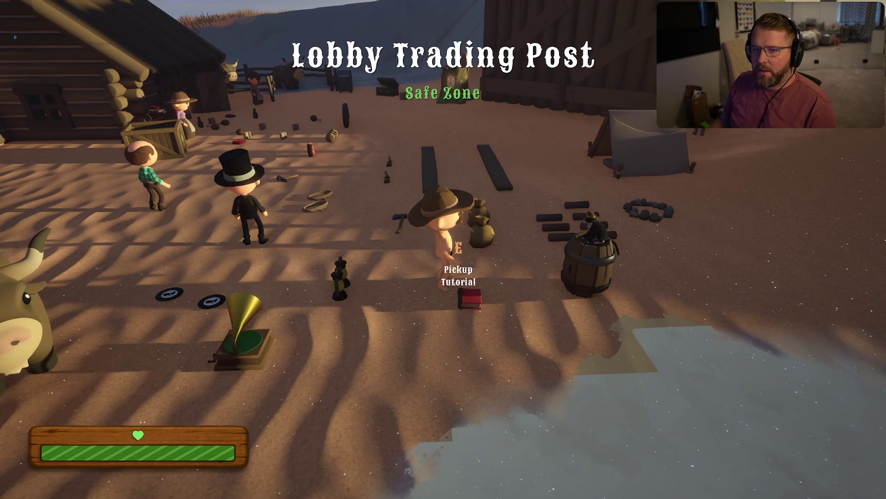
{"action": "key", "text": "shift+w"}
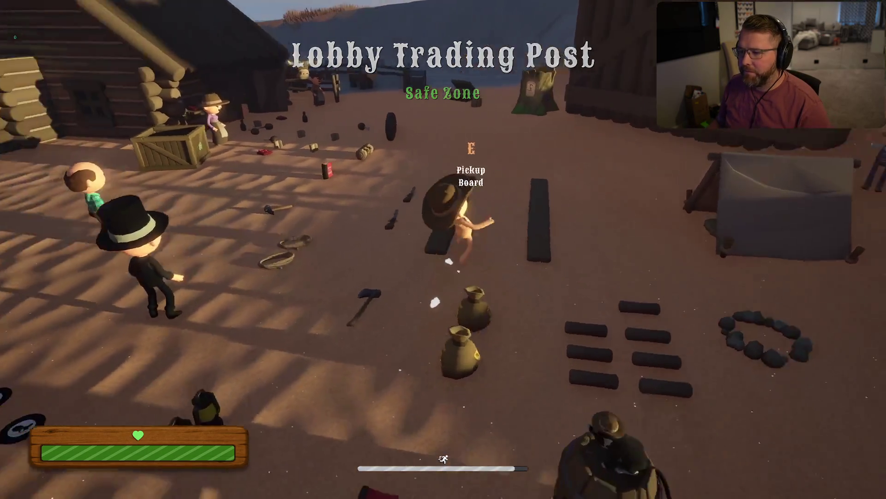
{"action": "key", "text": "w"}
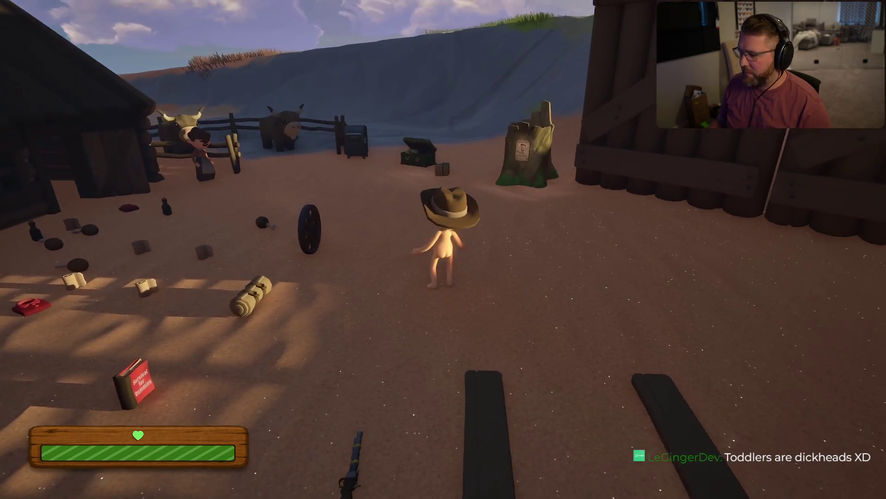
{"action": "key", "text": "shift+w"}
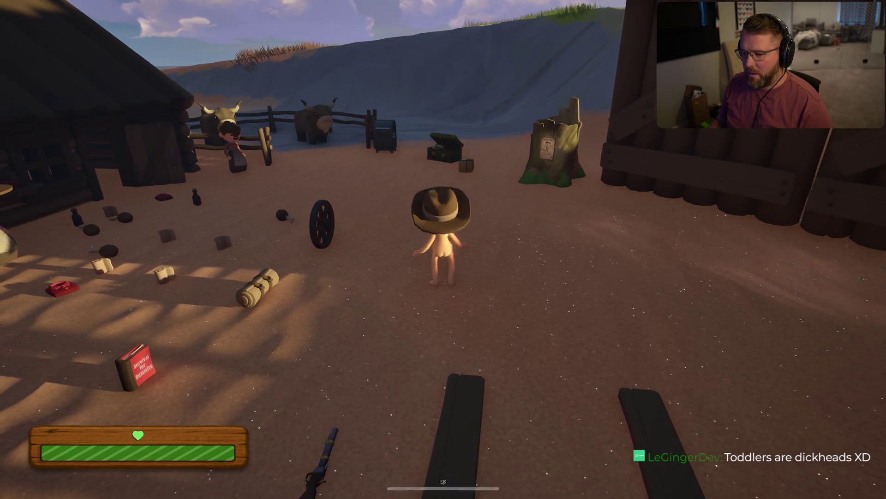
{"action": "key", "text": "w"}
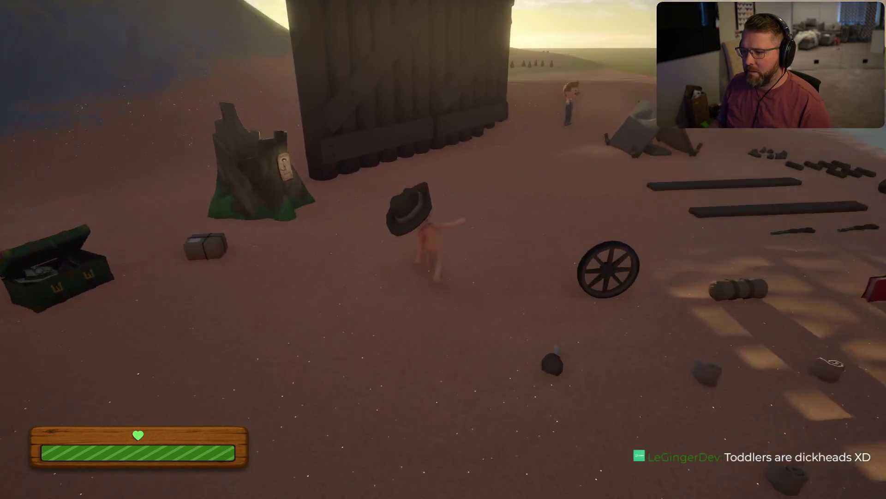
{"action": "key", "text": "w"}
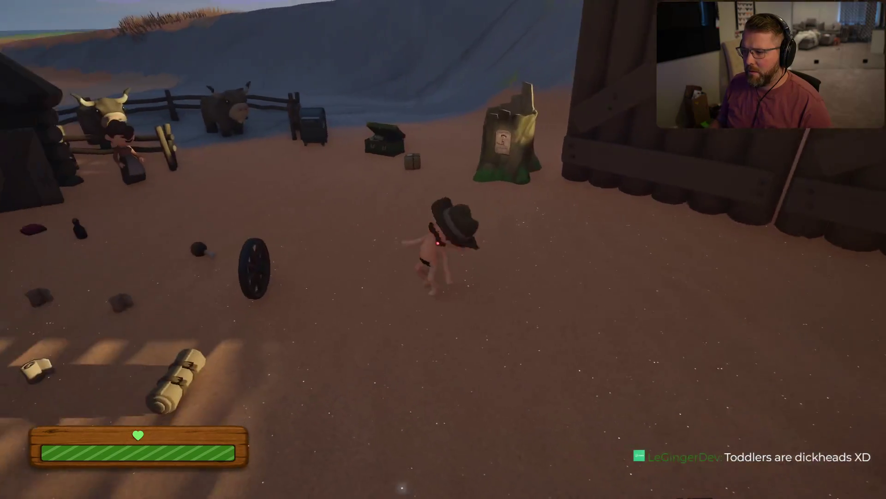
Pause the game and confirm Exit Game to return to the editor
{"action": "key", "text": "Escape"}
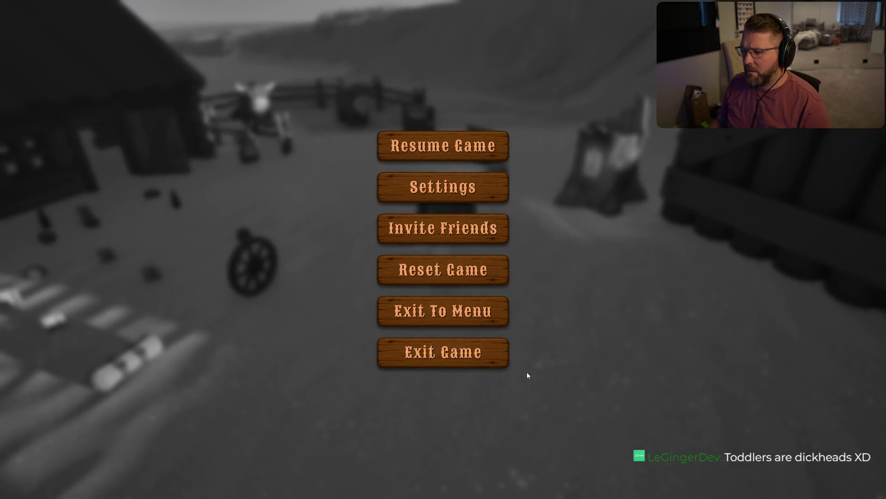
{"action": "left_click", "coordinate": [505, 355]}
{"action": "left_click", "coordinate": [388, 265]}
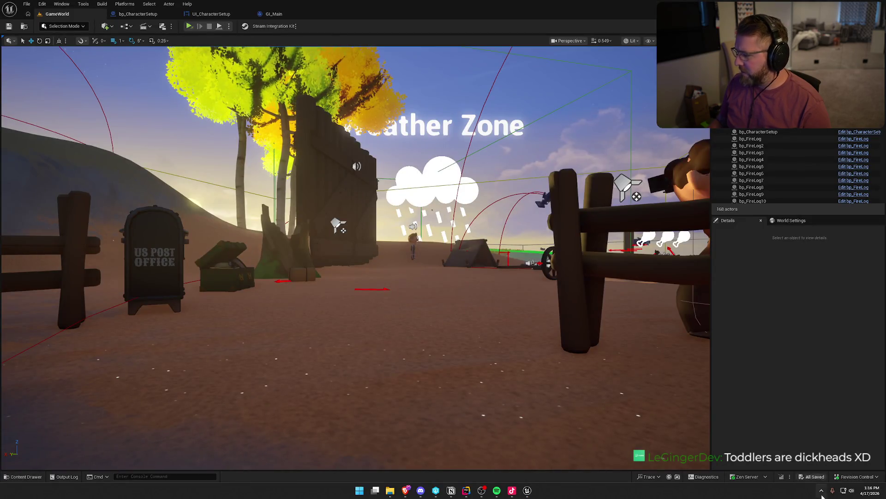
{"action": "right_click", "coordinate": [794, 476]}
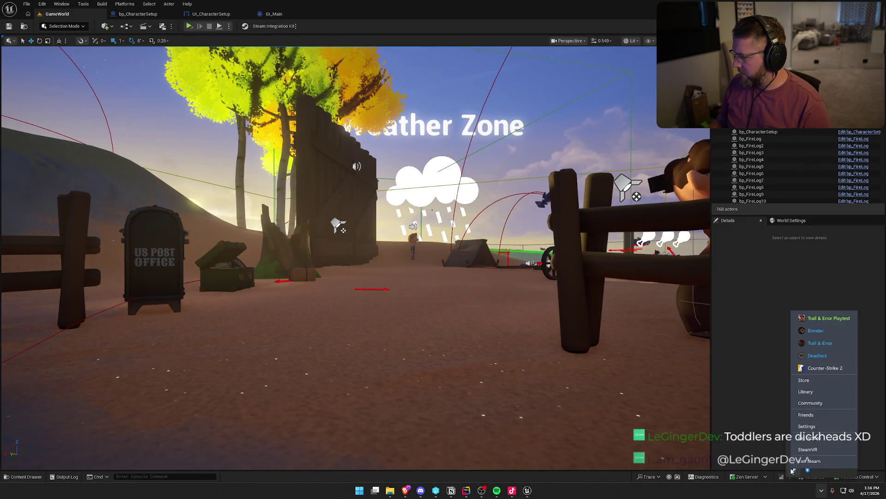
{"action": "left_click", "coordinate": [811, 392]}
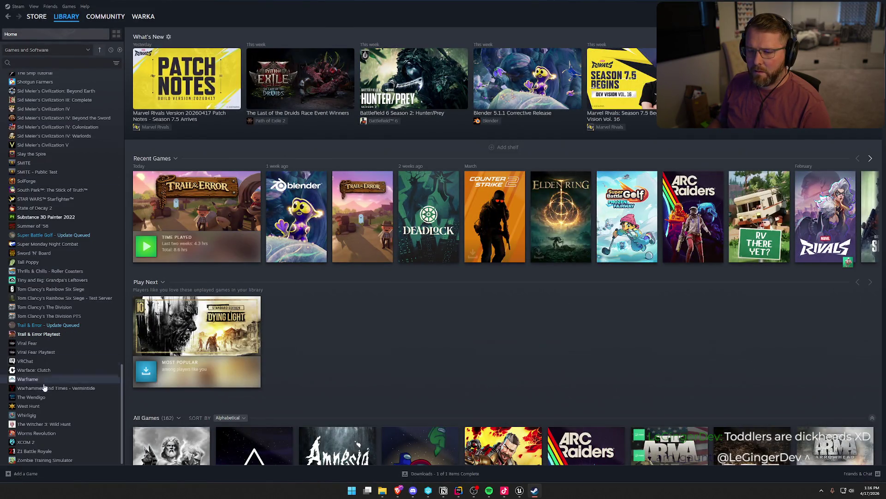
{"action": "left_click", "coordinate": [64, 334]}
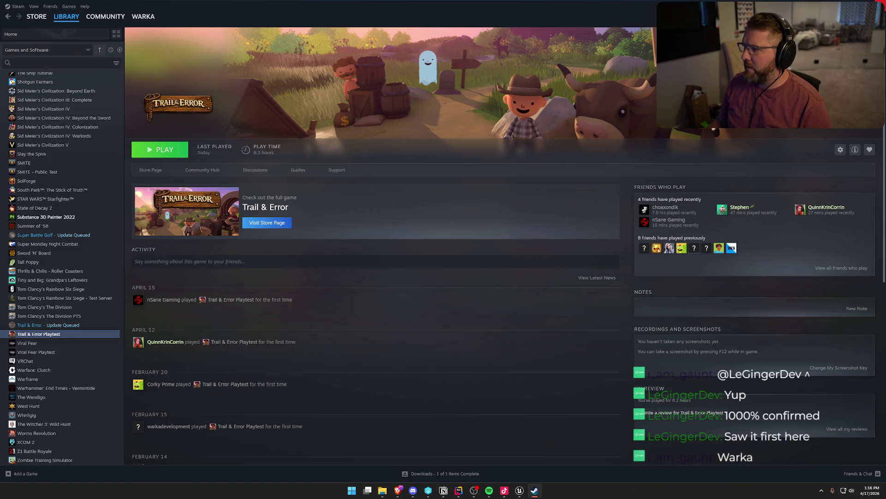
{"action": "key", "text": "alt+Tab"}
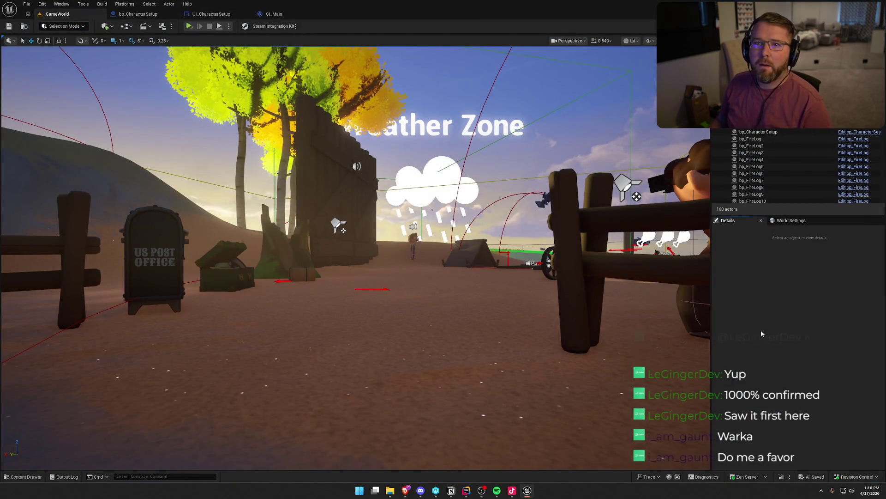
Open DefaultGame.ini and DefaultEngine.ini from the Config folder in Rider
{"action": "key", "text": "alt+Tab"}
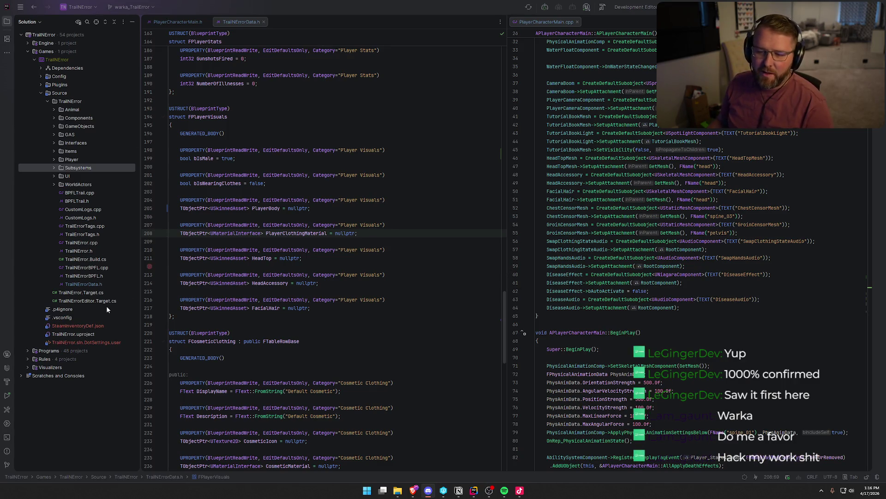
{"action": "left_click", "coordinate": [41, 75]}
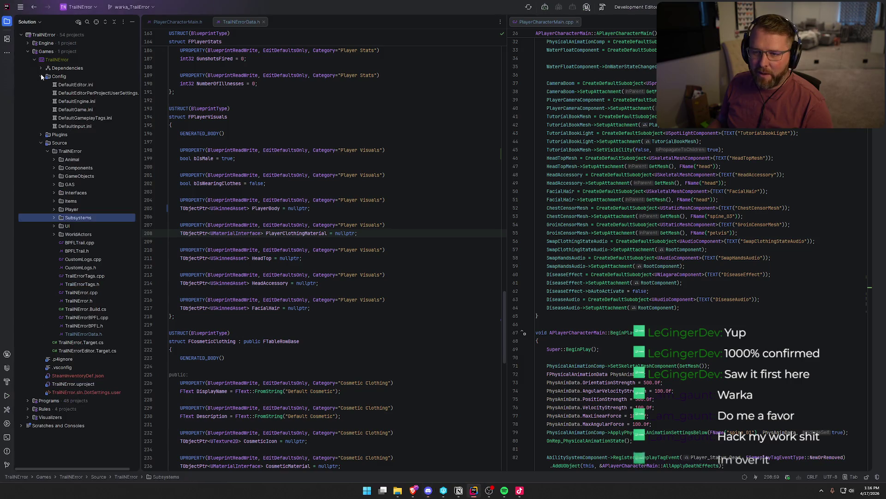
{"action": "left_click", "coordinate": [90, 110]}
{"action": "double_click", "coordinate": [90, 110]}
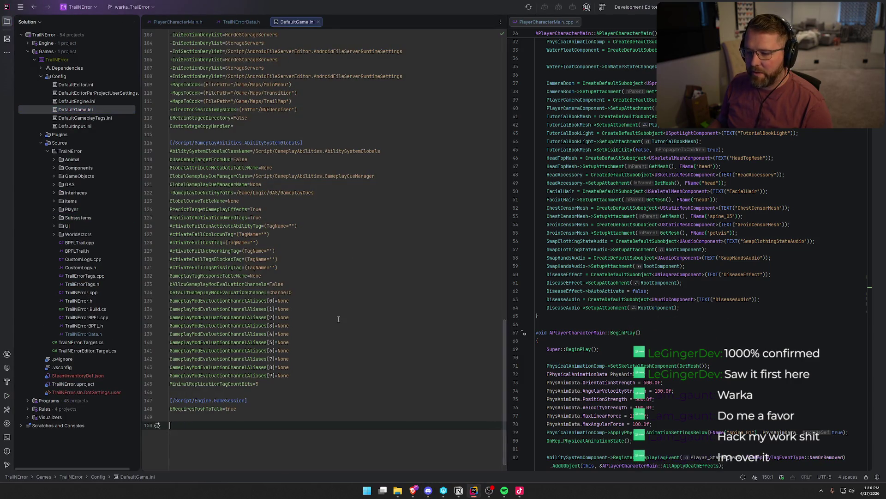
{"action": "scroll", "coordinate": [338, 318], "scroll_direction": "up", "scroll_amount": 20}
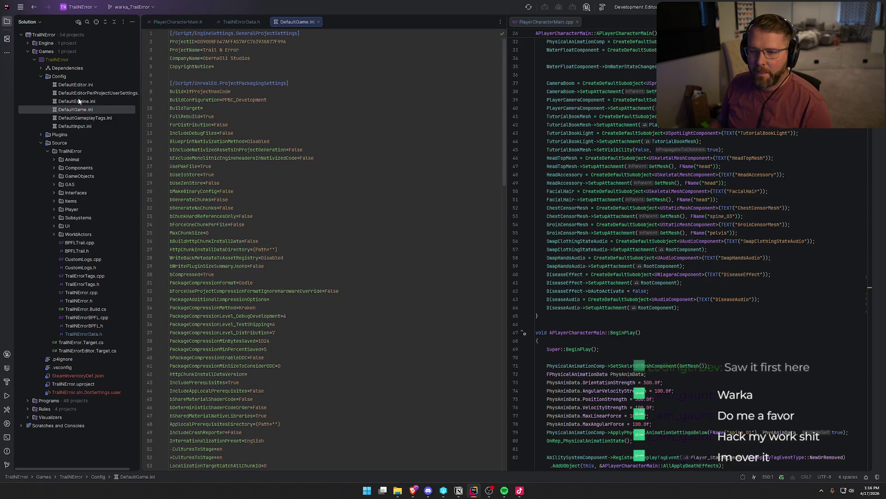
{"action": "double_click", "coordinate": [79, 101]}
{"action": "scroll", "coordinate": [330, 193], "scroll_direction": "down", "scroll_amount": 15}
{"action": "scroll", "coordinate": [330, 193], "scroll_direction": "down", "scroll_amount": 20}
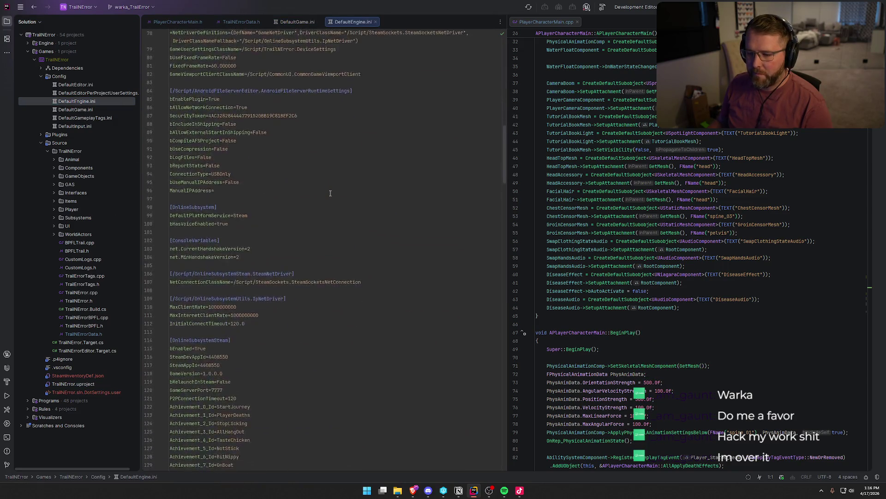
{"action": "scroll", "coordinate": [330, 193], "scroll_direction": "up", "scroll_amount": 6}
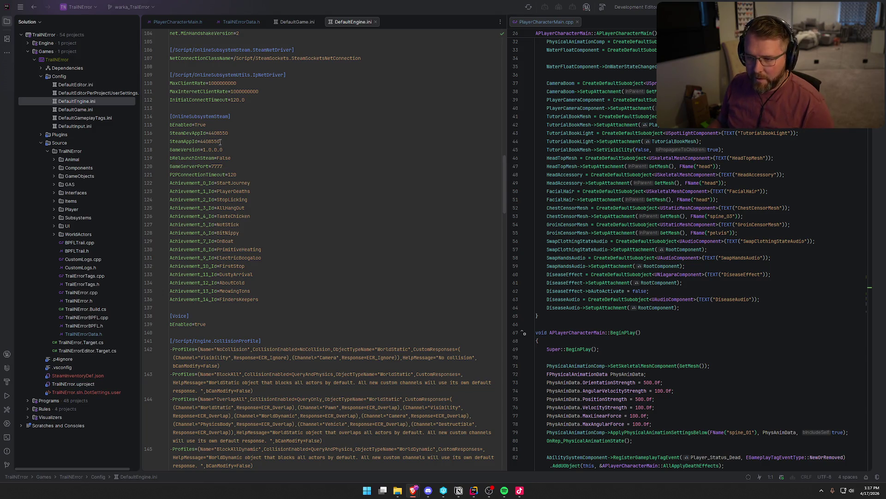
Paste 4322960 over SteamDevAppId and SteamAppId, then close both ini tabs
{"action": "left_click", "coordinate": [217, 133]}
{"action": "key", "text": "alt+j"}
{"action": "type", "text": "4322960"}
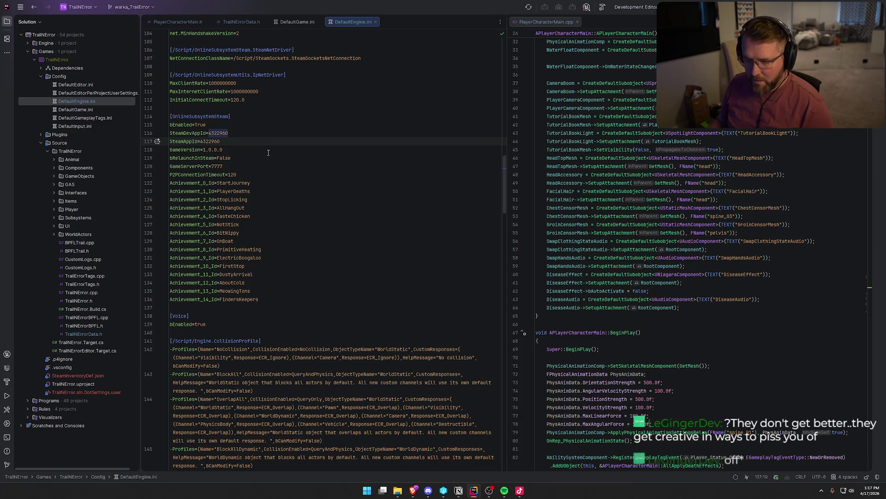
{"action": "left_click", "coordinate": [269, 152]}
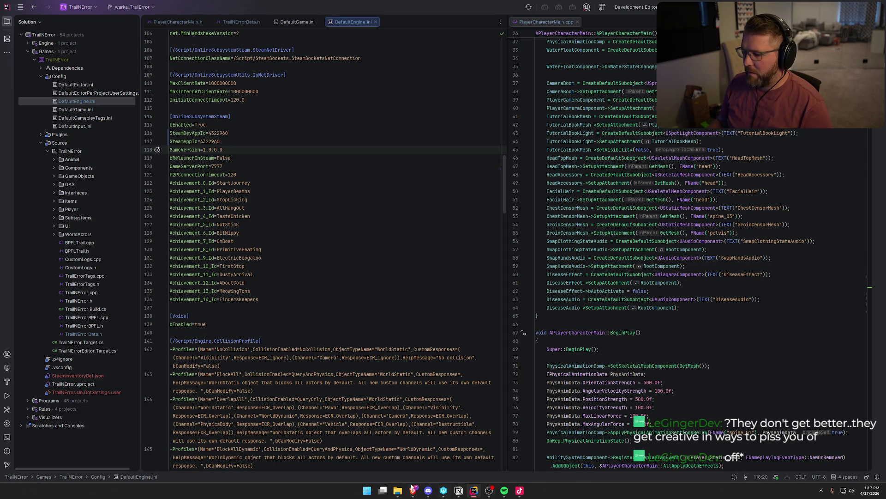
{"action": "middle_click", "coordinate": [347, 23]}
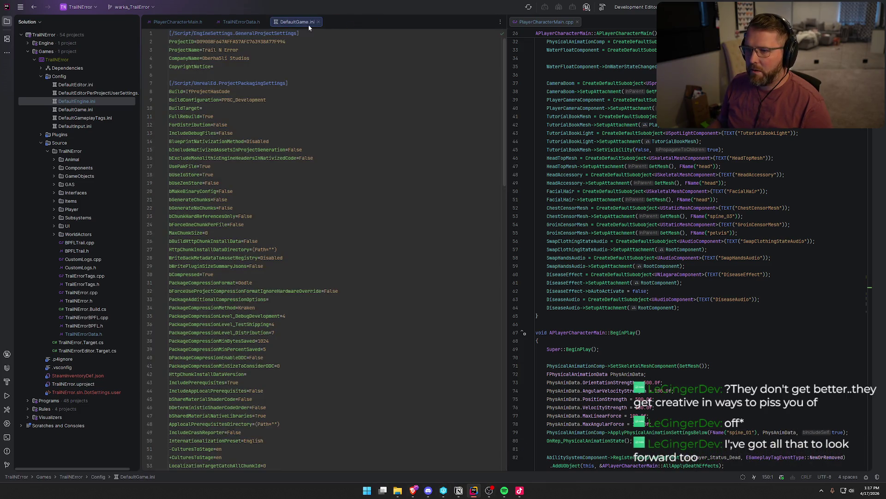
{"action": "middle_click", "coordinate": [308, 24]}
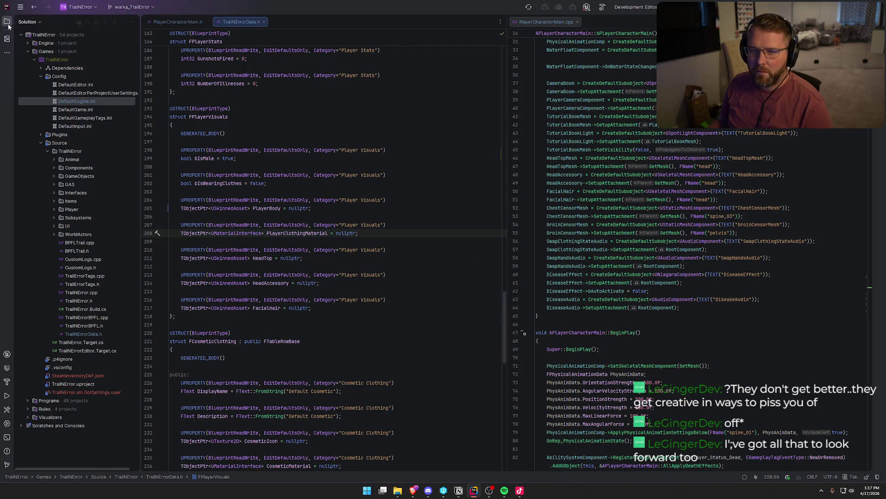
Hide the Solution panel, build the project, and close the Unreal Editor log afterward
{"action": "left_click", "coordinate": [132, 22]}
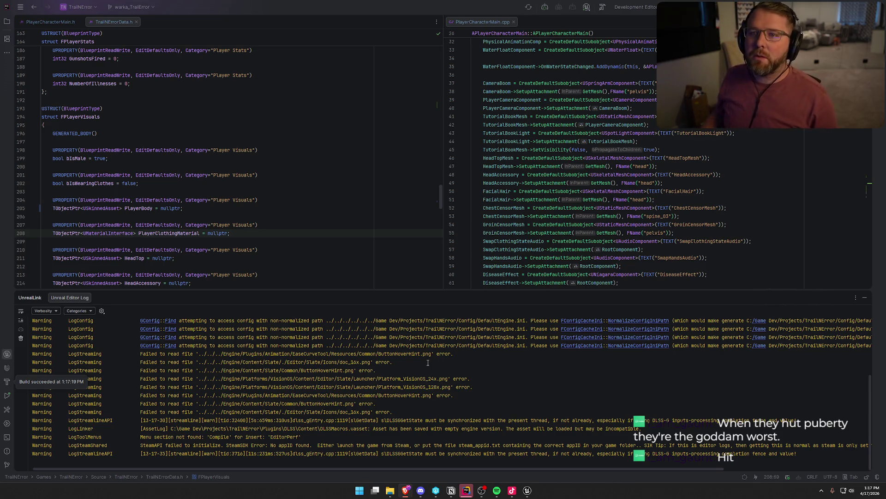
{"action": "left_click", "coordinate": [865, 297]}
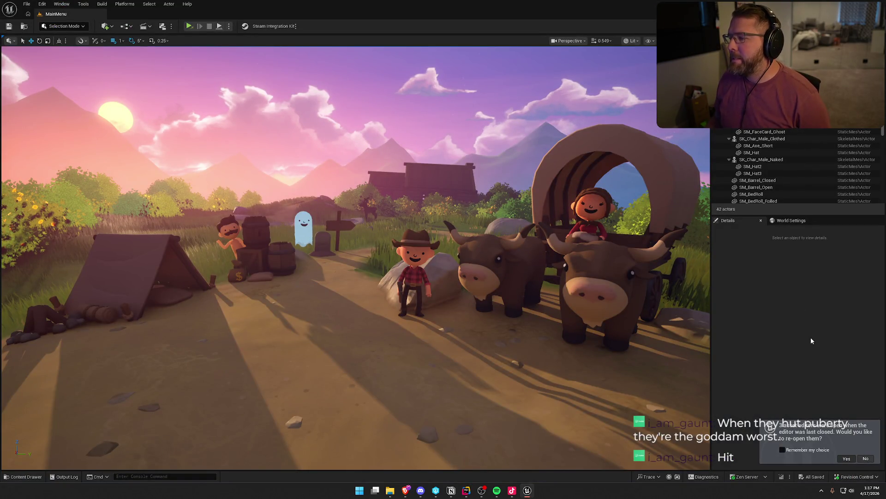
Reopen previous assets and load the GameWorld map from the Maps folder
{"action": "key", "text": "alt+Tab"}
{"action": "key", "text": "ctrl+space"}
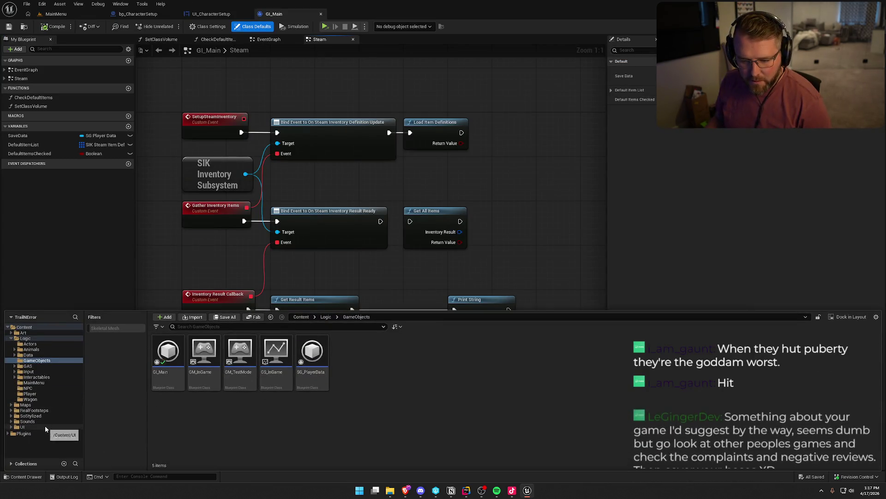
{"action": "left_click", "coordinate": [55, 405]}
{"action": "double_click", "coordinate": [239, 354]}
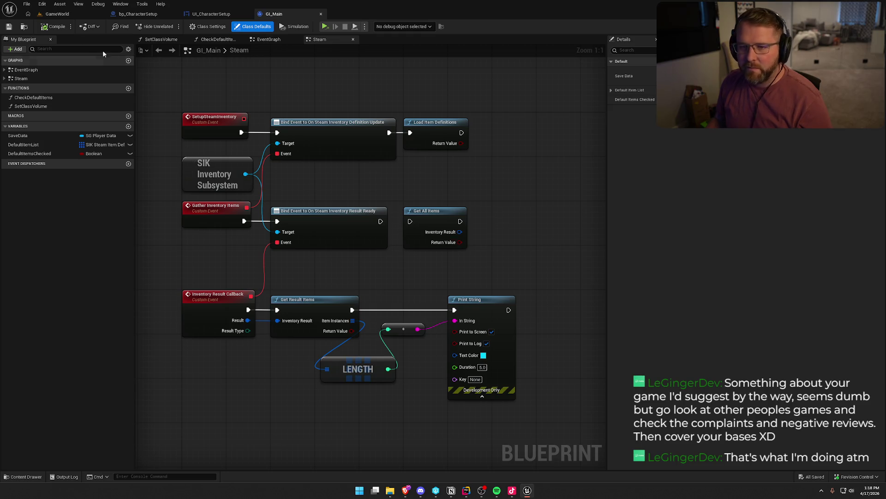
{"action": "left_click", "coordinate": [65, 17]}
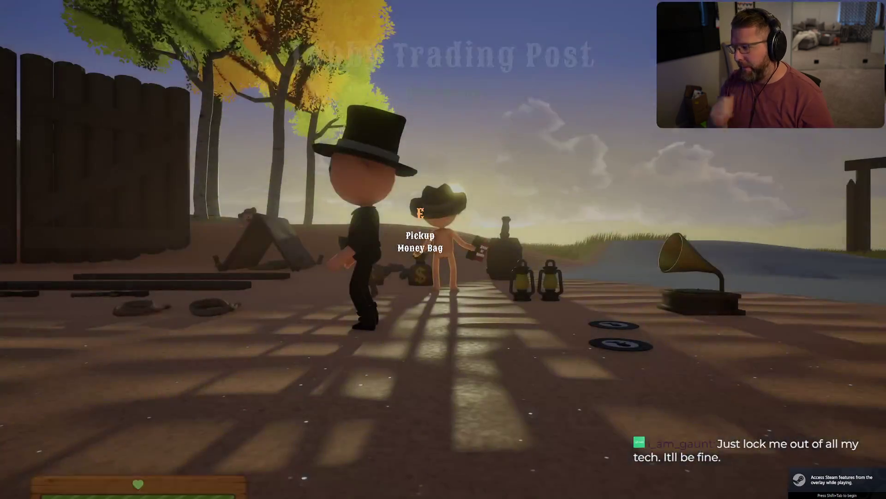
Run toward the wagon wheel and check the achievements in the Steam overlay
{"action": "key", "text": "shift+w"}
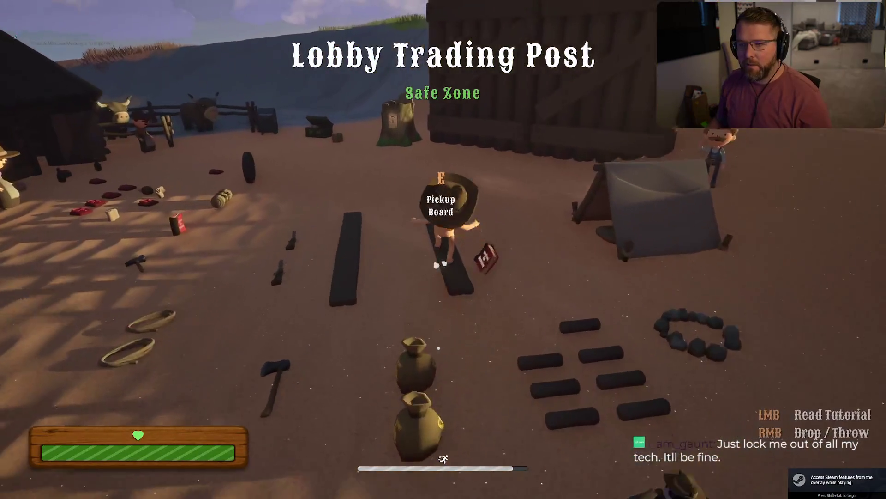
{"action": "key", "text": "w"}
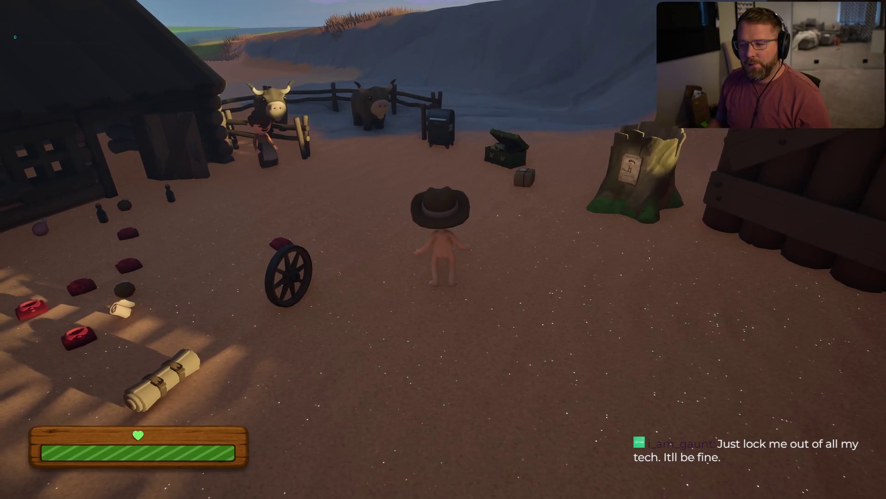
{"action": "key", "text": "shift+Tab"}
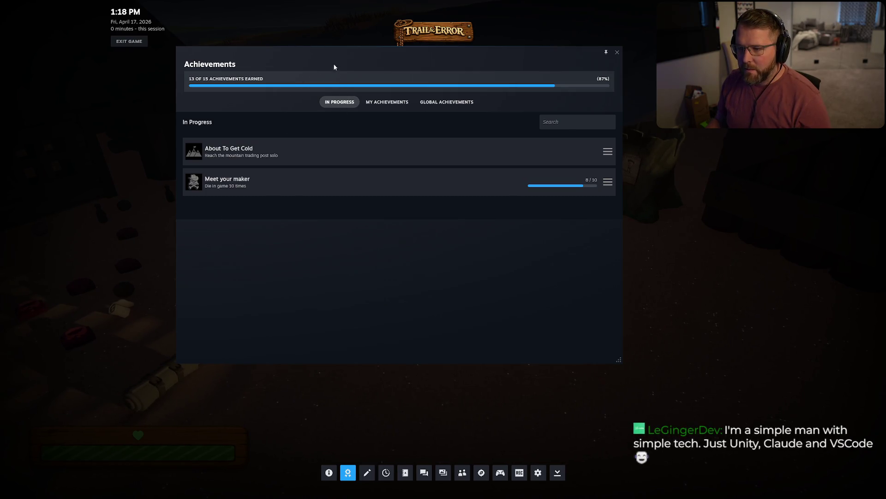
{"action": "mouse_move", "coordinate": [335, 67]}
{"action": "left_mouse_down"}
{"action": "mouse_move", "coordinate": [409, 76]}
{"action": "mouse_move", "coordinate": [357, 153]}
{"action": "mouse_move", "coordinate": [351, 104]}
{"action": "left_mouse_up"}
{"action": "key", "text": "shift+Tab"}
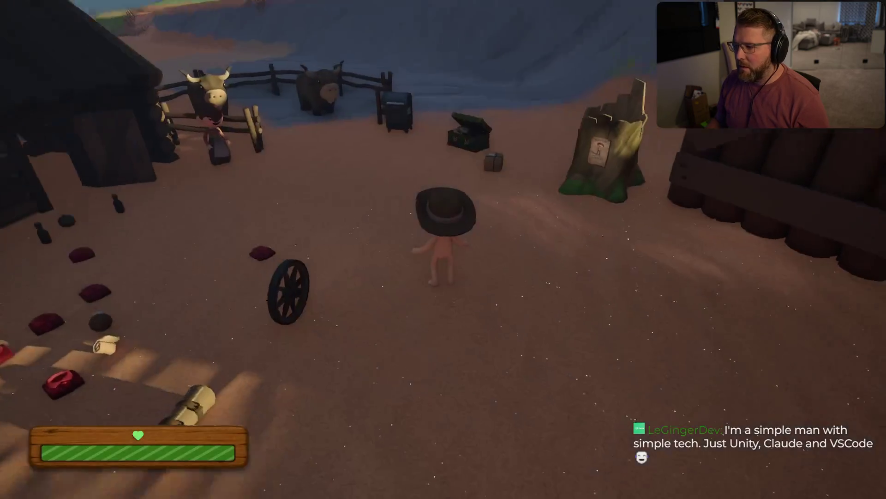
Pause the game and choose Exit Game, confirming with Yes
{"action": "key", "text": "Escape"}
{"action": "left_click", "coordinate": [383, 351]}
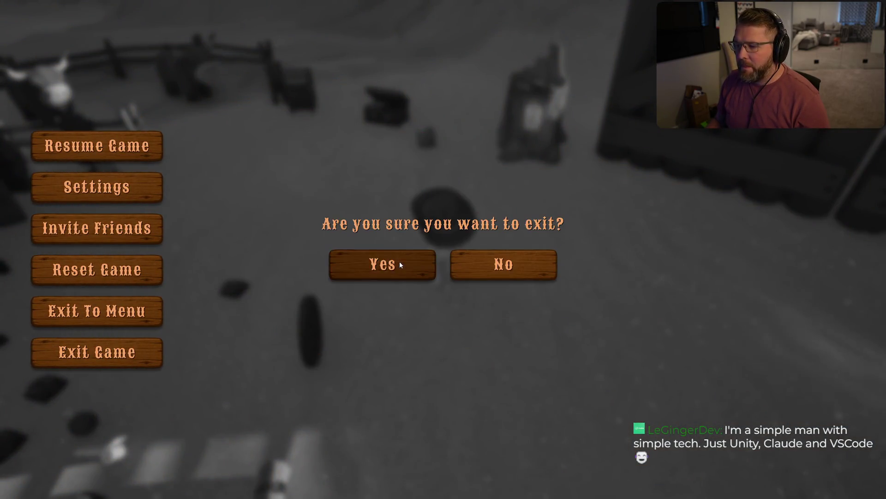
{"action": "left_click", "coordinate": [400, 265]}
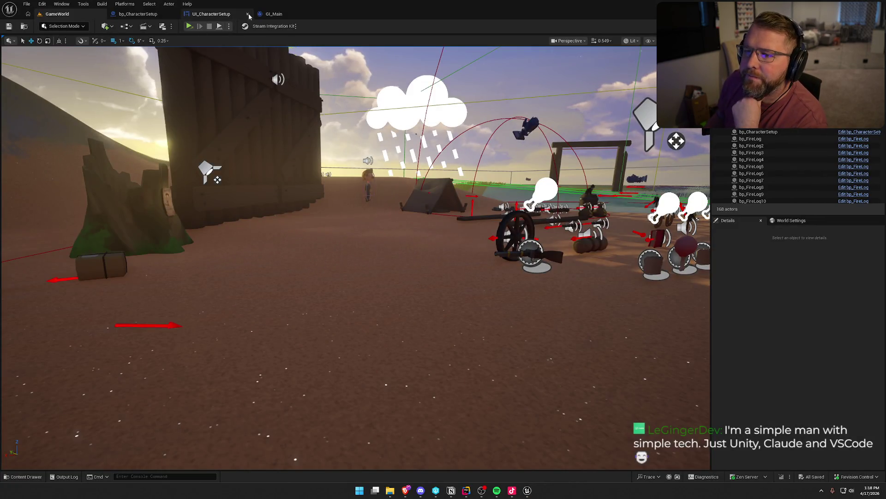
Wire Bind Event to On Steam Inventory Result Ready into Get All Items and save GI_Main
{"action": "left_click", "coordinate": [272, 14]}
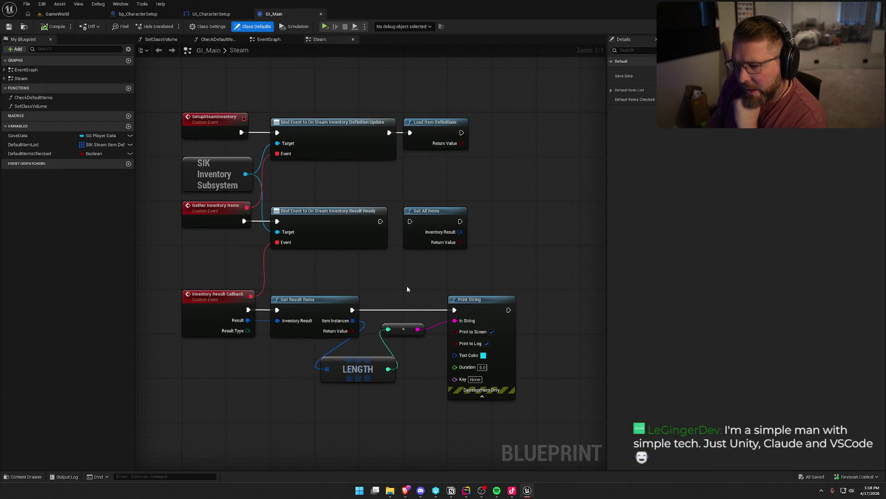
{"action": "left_click_drag", "start_coordinate": [380, 222], "coordinate": [411, 221]}
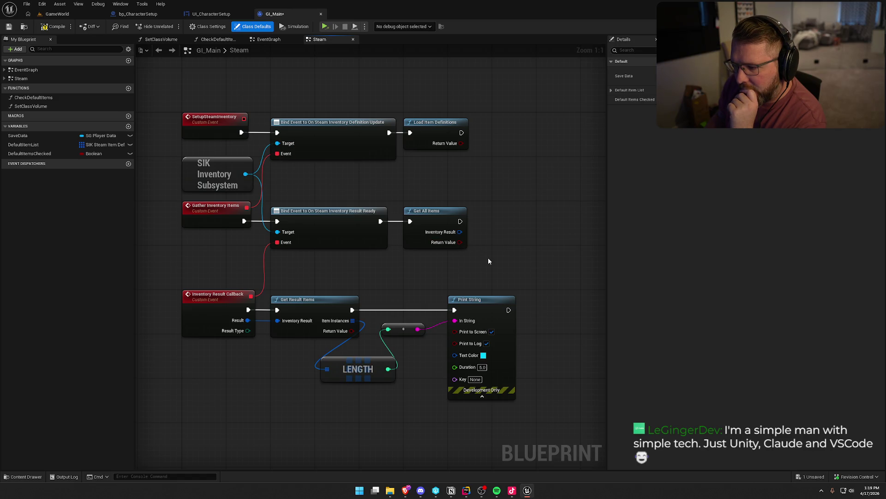
{"action": "key", "text": "ctrl+s"}
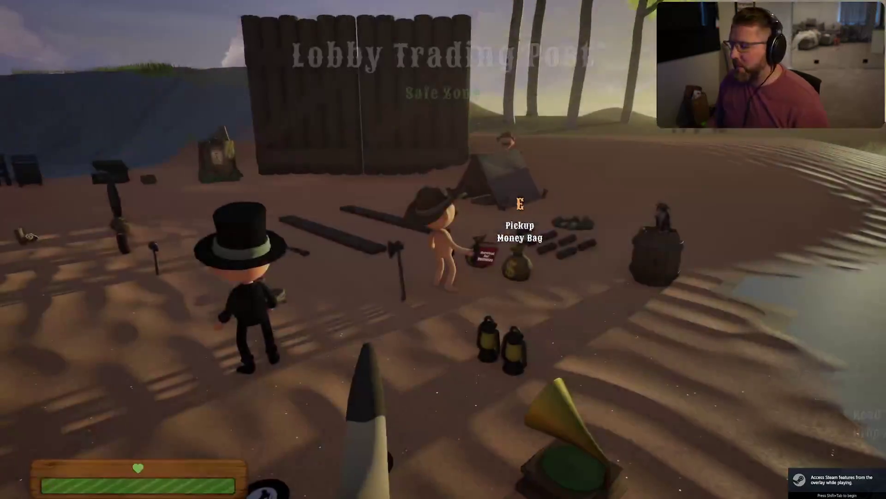
Sprint the character across the yard toward the fence and chest
{"action": "key", "text": "shift+w"}
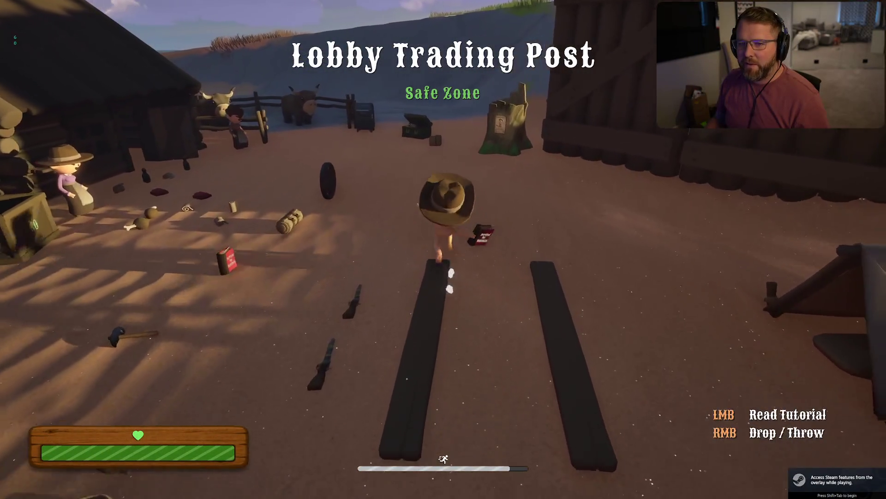
{"action": "key", "text": "w"}
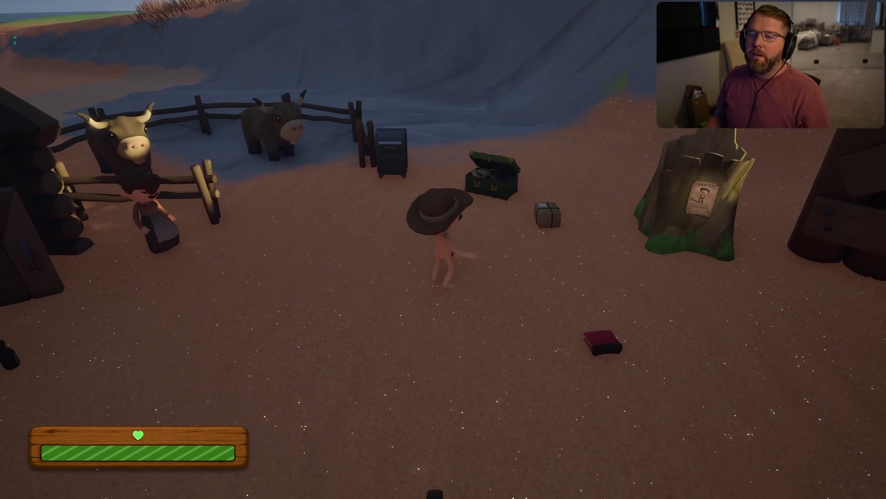
{"action": "key", "text": "s"}
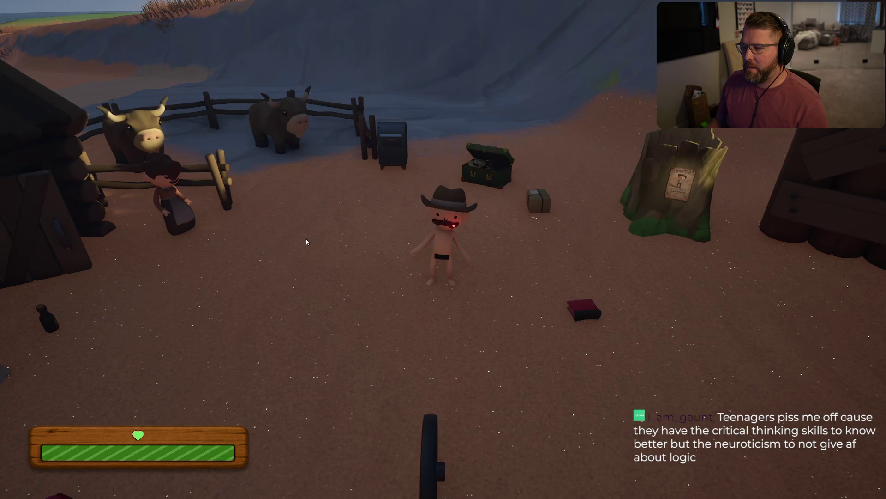
Pause the game and confirm Exit Game to return to the editor
{"action": "key", "text": "Escape"}
{"action": "left_click", "coordinate": [423, 344]}
{"action": "left_click", "coordinate": [390, 259]}
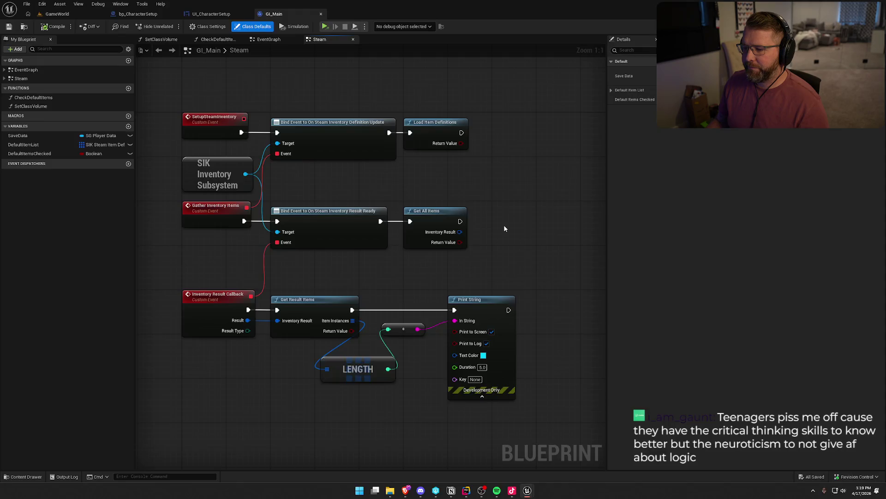
Convert Result Type with Enum to String and wire it into the printed message
{"action": "left_click_drag", "start_coordinate": [498, 211], "coordinate": [351, 146]}
{"action": "left_click", "coordinate": [381, 206]}
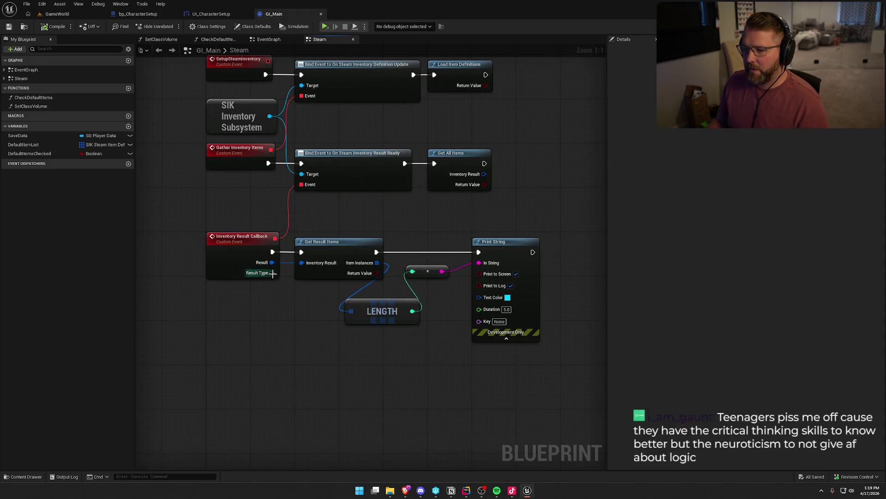
{"action": "left_click_drag", "start_coordinate": [273, 273], "coordinate": [282, 318]}
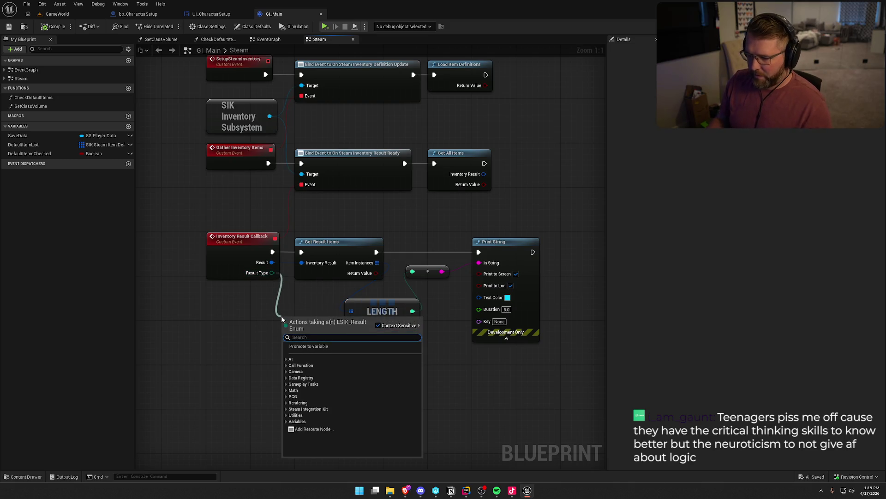
{"action": "left_click", "coordinate": [273, 273]}
{"action": "left_click_drag", "start_coordinate": [272, 273], "coordinate": [479, 262]}
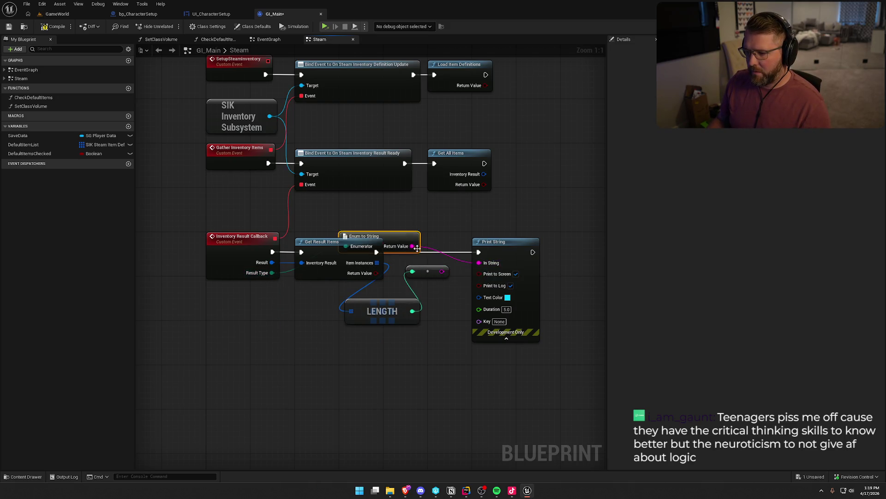
{"action": "mouse_move", "coordinate": [398, 244]}
{"action": "left_mouse_down"}
{"action": "mouse_move", "coordinate": [314, 342]}
{"action": "mouse_move", "coordinate": [353, 347]}
{"action": "left_mouse_up"}
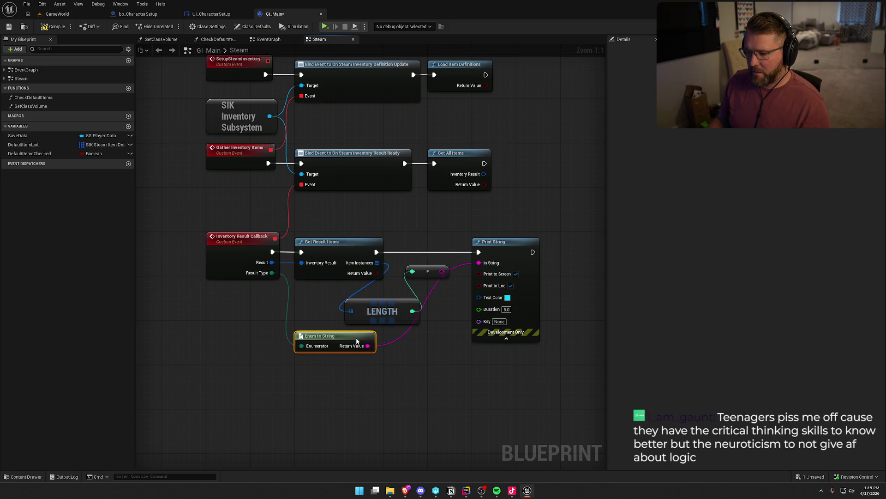
Try a Switch on ESIK_Result node from Result Type, review its cases, then delete it
{"action": "mouse_move", "coordinate": [272, 272]}
{"action": "left_mouse_down"}
{"action": "mouse_move", "coordinate": [308, 397]}
{"action": "mouse_move", "coordinate": [305, 389]}
{"action": "left_mouse_up"}
{"action": "type", "text": "switch"}
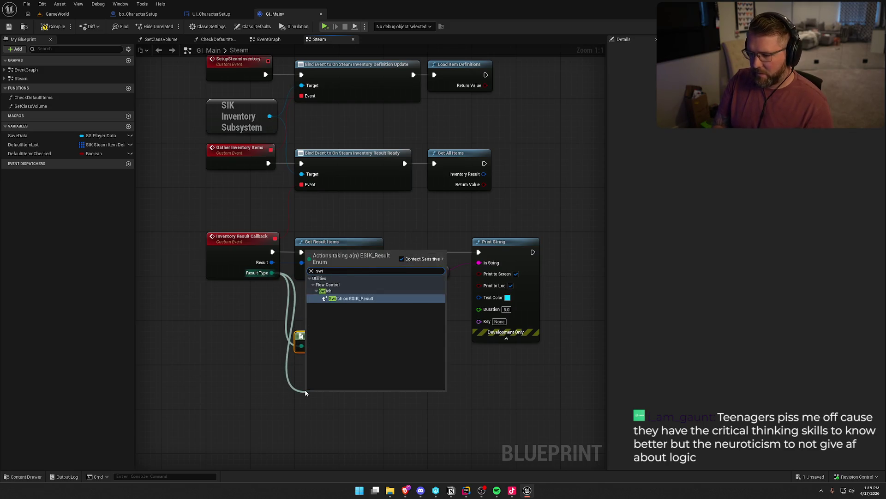
{"action": "key", "text": "Return"}
{"action": "left_click", "coordinate": [333, 298]}
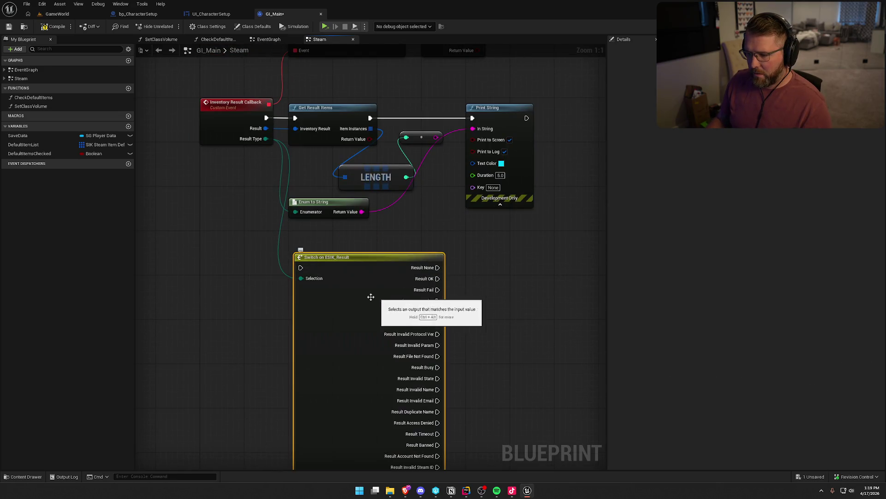
{"action": "scroll", "coordinate": [390, 298], "scroll_direction": "down", "scroll_amount": 7}
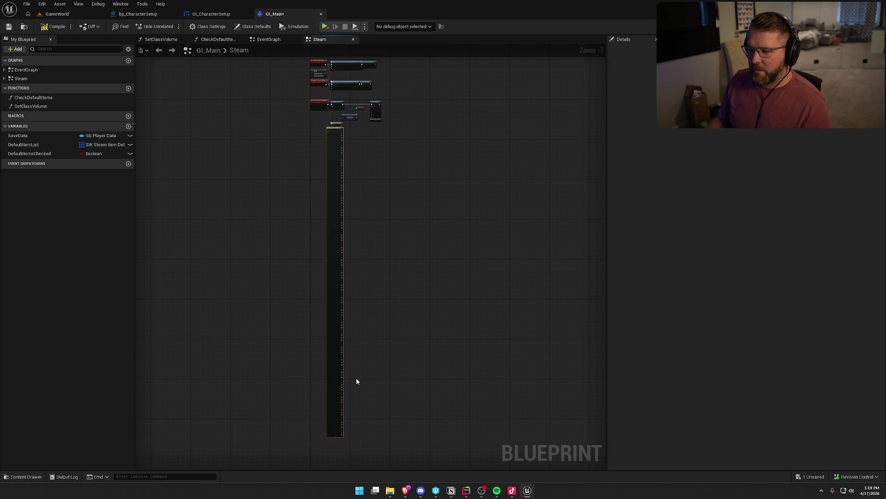
{"action": "scroll", "coordinate": [335, 132], "scroll_direction": "up", "scroll_amount": 5}
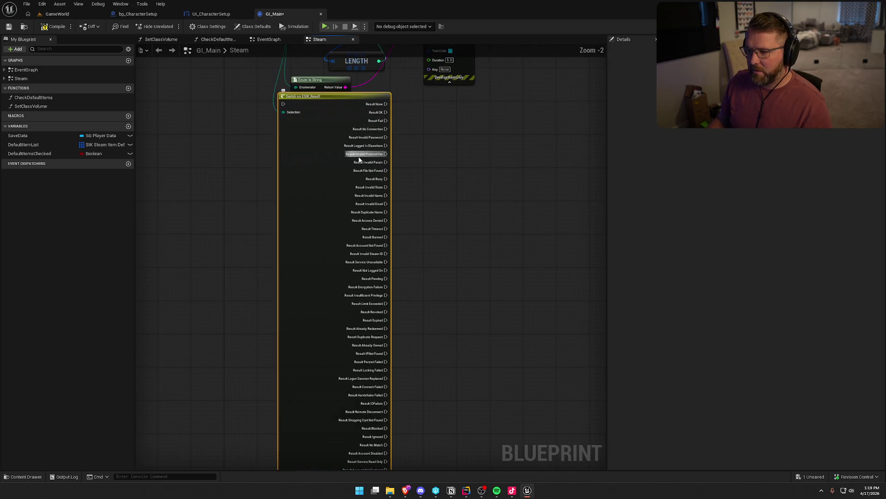
{"action": "scroll", "coordinate": [333, 246], "scroll_direction": "down", "scroll_amount": 5}
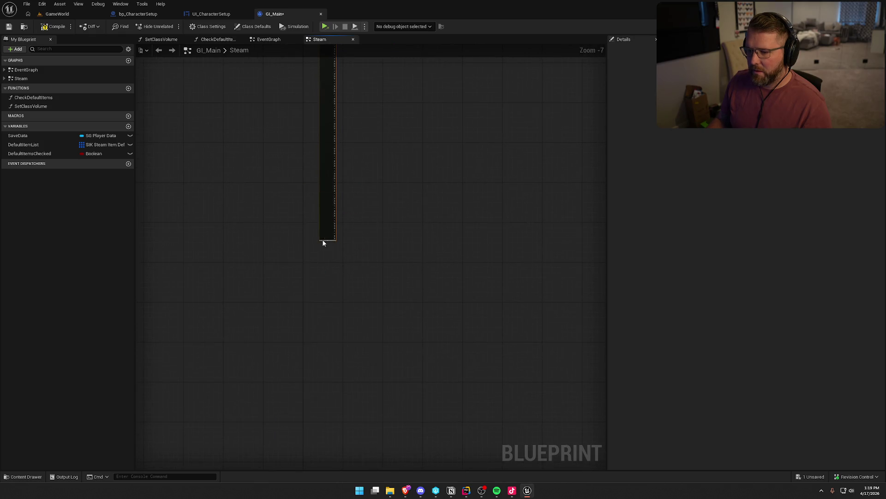
{"action": "scroll", "coordinate": [323, 240], "scroll_direction": "up", "scroll_amount": 4}
{"action": "left_click", "coordinate": [340, 241]}
{"action": "scroll", "coordinate": [395, 319], "scroll_direction": "down", "scroll_amount": 4}
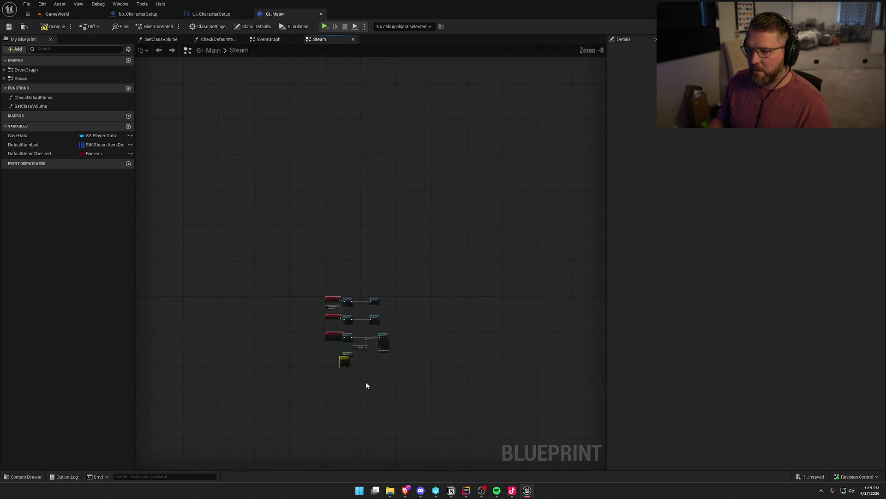
{"action": "scroll", "coordinate": [365, 381], "scroll_direction": "up", "scroll_amount": 7}
{"action": "key", "text": "Delete"}
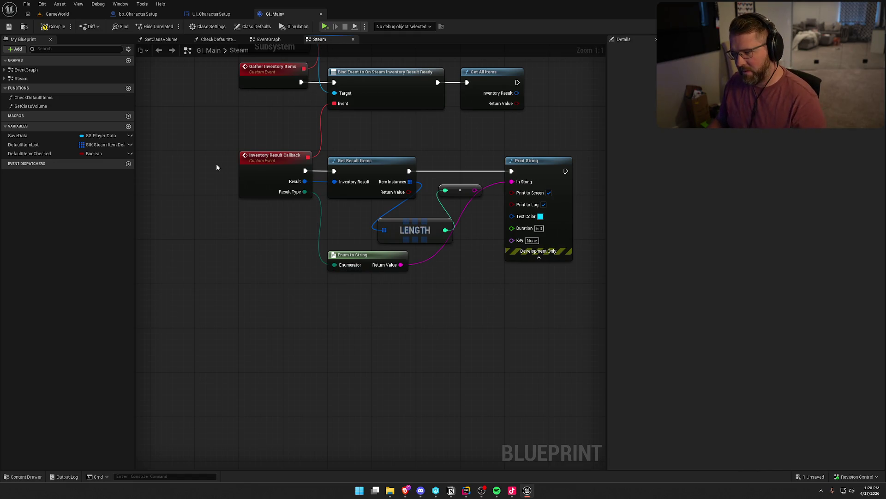
{"action": "left_click", "coordinate": [55, 15]}
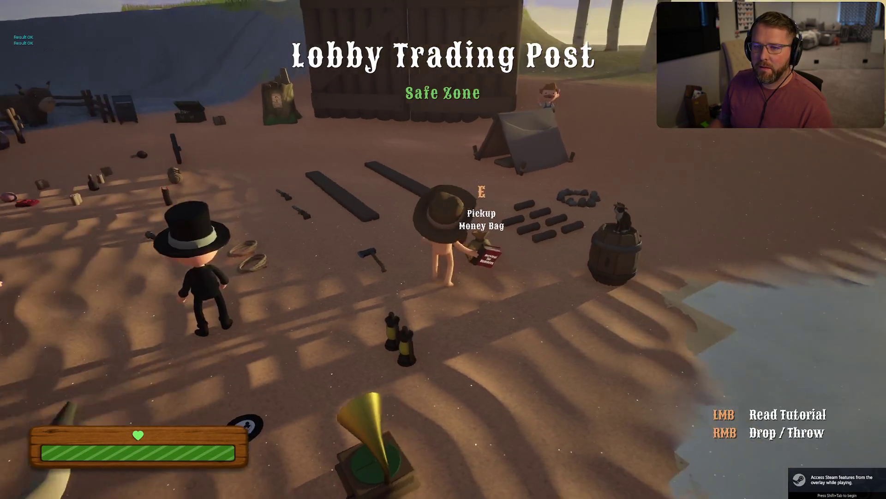
Walk toward the stump to check the Result OK text, then exit the game and return to GI_Main
{"action": "key", "text": "w"}
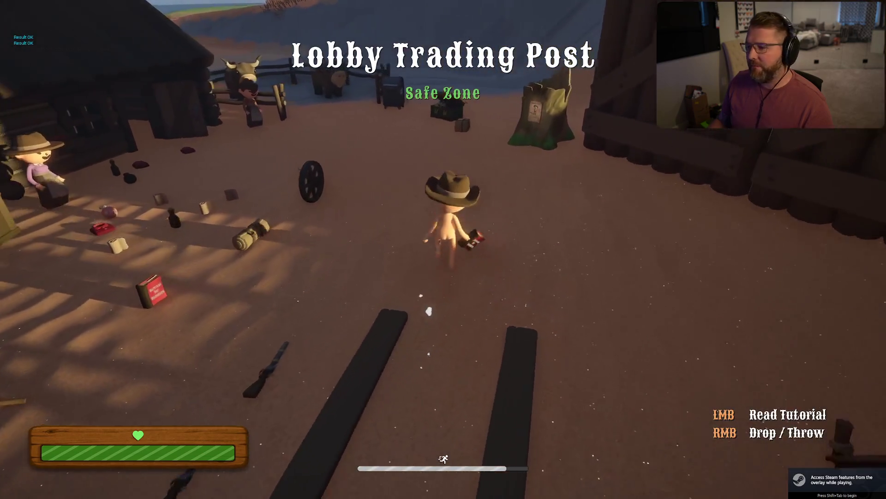
{"action": "key", "text": "Escape"}
{"action": "left_click", "coordinate": [422, 352]}
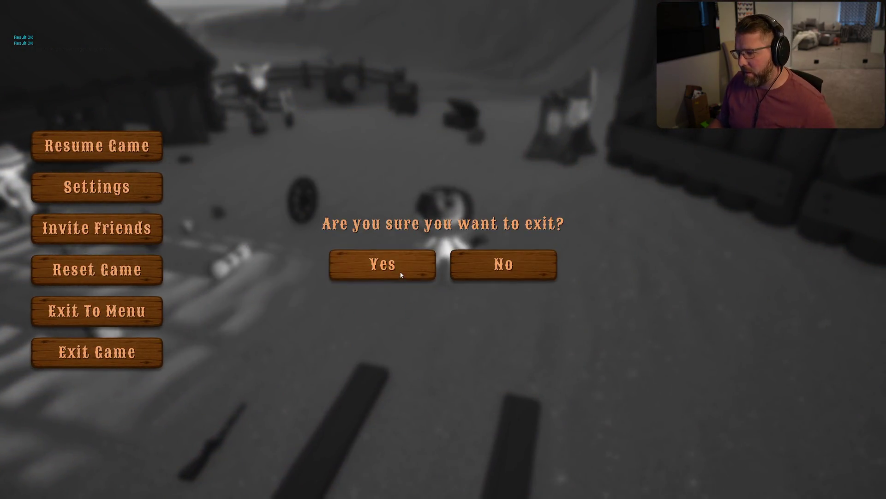
{"action": "left_click", "coordinate": [399, 271]}
{"action": "left_click", "coordinate": [273, 14]}
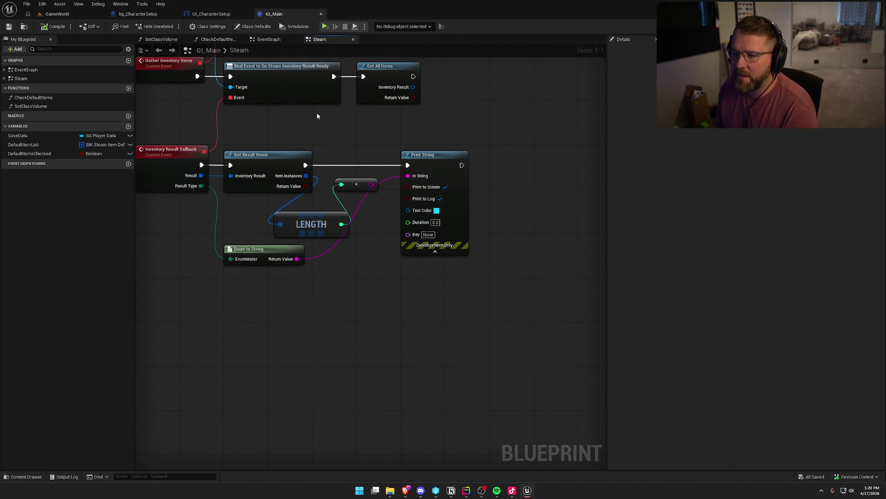
Review the SIK Inventory Subsystem definition setup nodes, including Load Item Definitions
{"action": "mouse_move", "coordinate": [333, 121]}
{"action": "left_mouse_down"}
{"action": "mouse_move", "coordinate": [384, 177]}
{"action": "mouse_move", "coordinate": [357, 280]}
{"action": "left_mouse_up"}
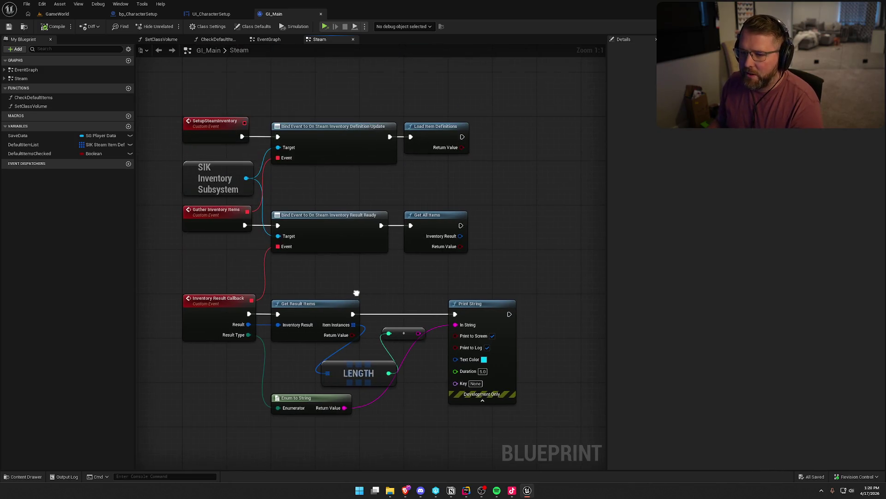
{"action": "mouse_move", "coordinate": [319, 179]}
{"action": "left_mouse_down"}
{"action": "mouse_move", "coordinate": [354, 176]}
{"action": "mouse_move", "coordinate": [337, 172]}
{"action": "left_mouse_up"}
{"action": "left_click_drag", "start_coordinate": [166, 88], "coordinate": [472, 170]}
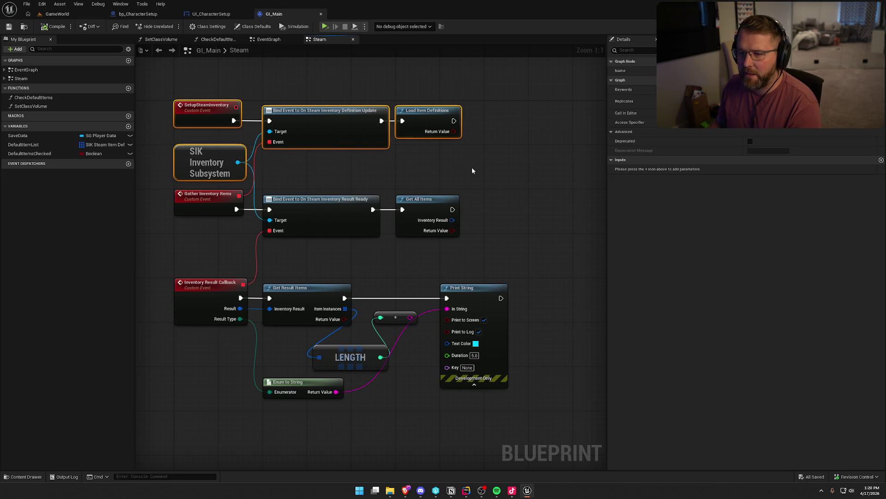
{"action": "left_click", "coordinate": [319, 178]}
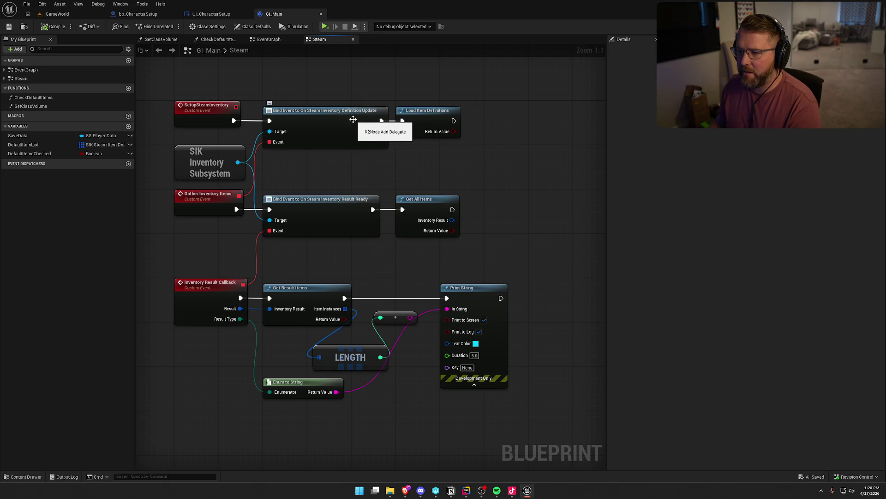
{"action": "left_click_drag", "start_coordinate": [407, 93], "coordinate": [480, 153]}
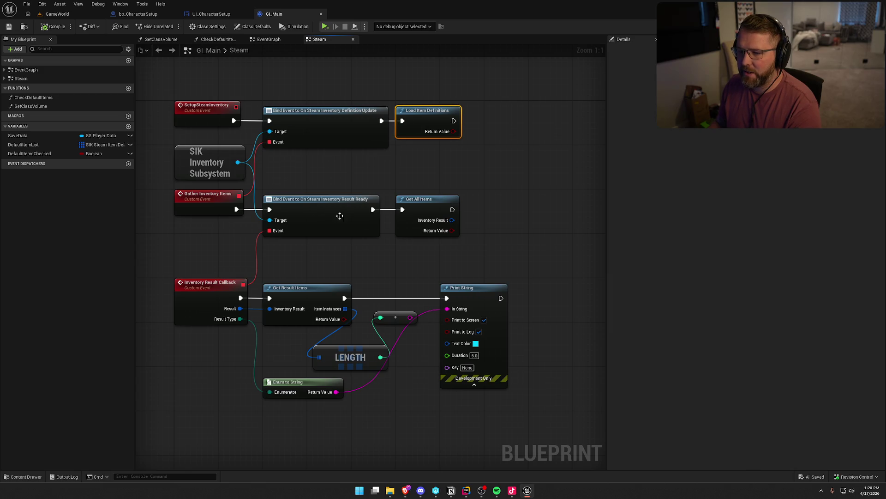
{"action": "left_click_drag", "start_coordinate": [464, 247], "coordinate": [187, 182]}
{"action": "left_click", "coordinate": [332, 162]}
{"action": "mouse_move", "coordinate": [414, 157]}
{"action": "left_mouse_down"}
{"action": "mouse_move", "coordinate": [431, 143]}
{"action": "mouse_move", "coordinate": [411, 88]}
{"action": "left_mouse_up"}
Inspect the Result Ready bind, Get All Items and the callback chain through Print String
{"action": "left_click_drag", "start_coordinate": [314, 80], "coordinate": [339, 147]}
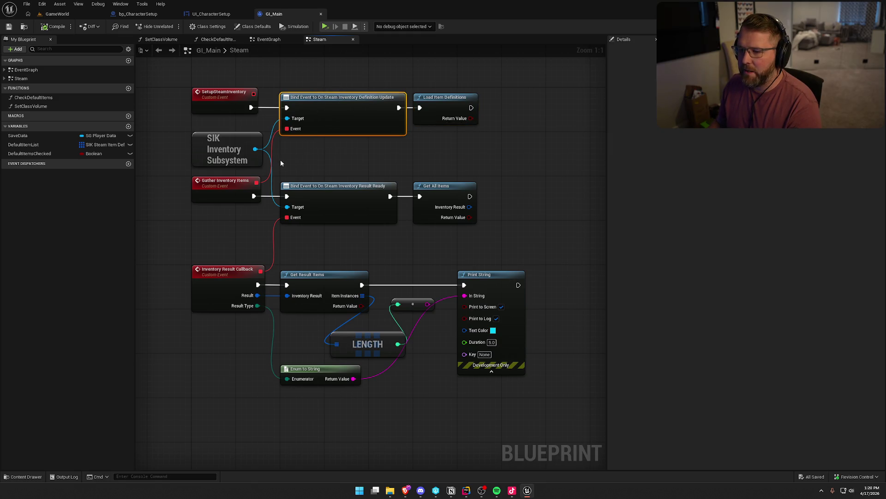
{"action": "mouse_move", "coordinate": [281, 162]}
{"action": "left_mouse_down"}
{"action": "mouse_move", "coordinate": [402, 238]}
{"action": "mouse_move", "coordinate": [503, 243]}
{"action": "mouse_move", "coordinate": [389, 235]}
{"action": "mouse_move", "coordinate": [400, 240]}
{"action": "left_mouse_up"}
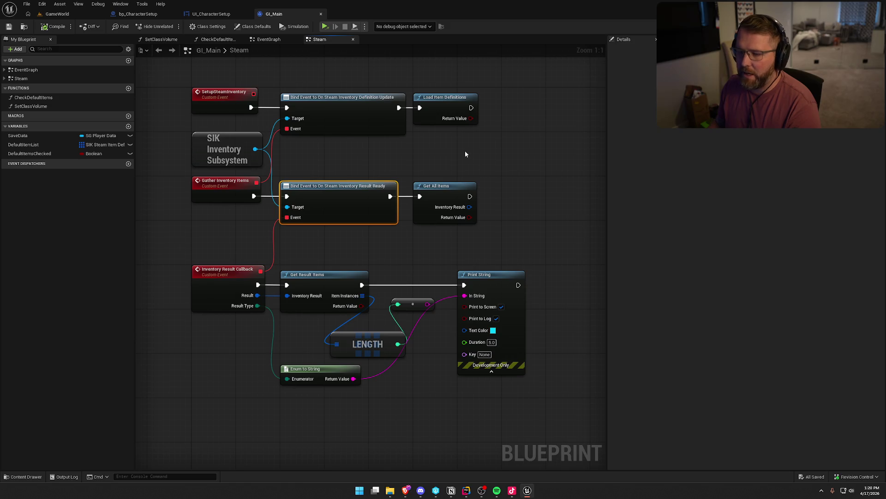
{"action": "left_click_drag", "start_coordinate": [464, 150], "coordinate": [250, 89]}
{"action": "mouse_move", "coordinate": [294, 161]}
{"action": "left_mouse_down"}
{"action": "mouse_move", "coordinate": [367, 253]}
{"action": "mouse_move", "coordinate": [378, 253]}
{"action": "left_mouse_up"}
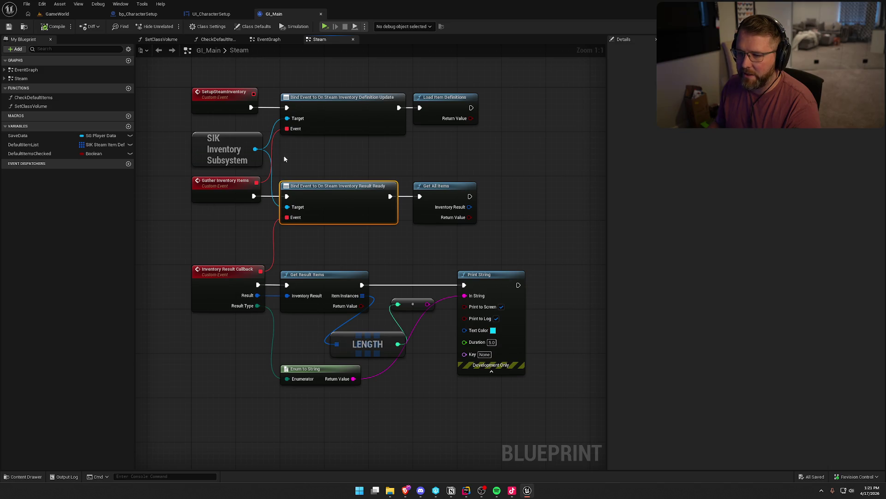
{"action": "left_click_drag", "start_coordinate": [285, 159], "coordinate": [405, 249]}
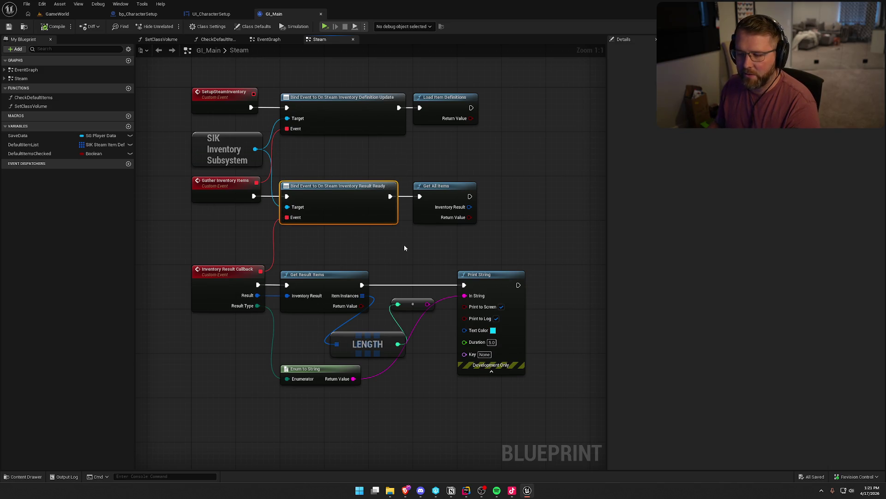
{"action": "left_click_drag", "start_coordinate": [508, 246], "coordinate": [412, 160]}
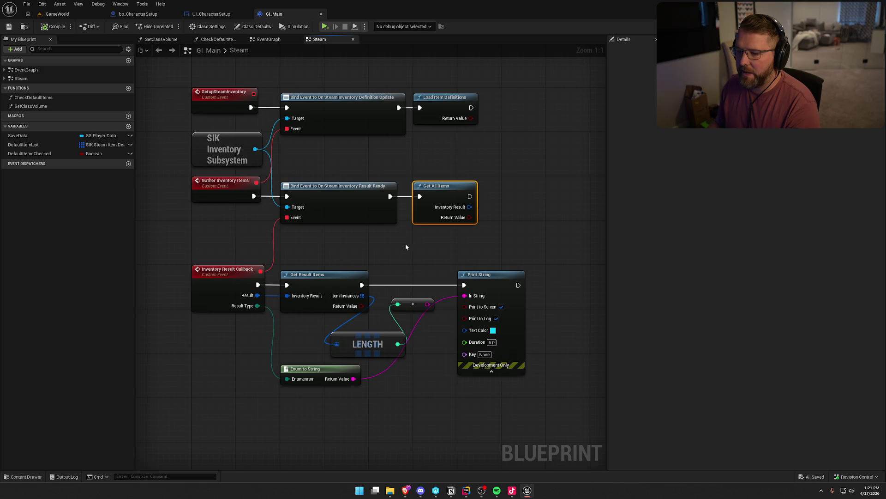
{"action": "left_click_drag", "start_coordinate": [228, 252], "coordinate": [534, 403]}
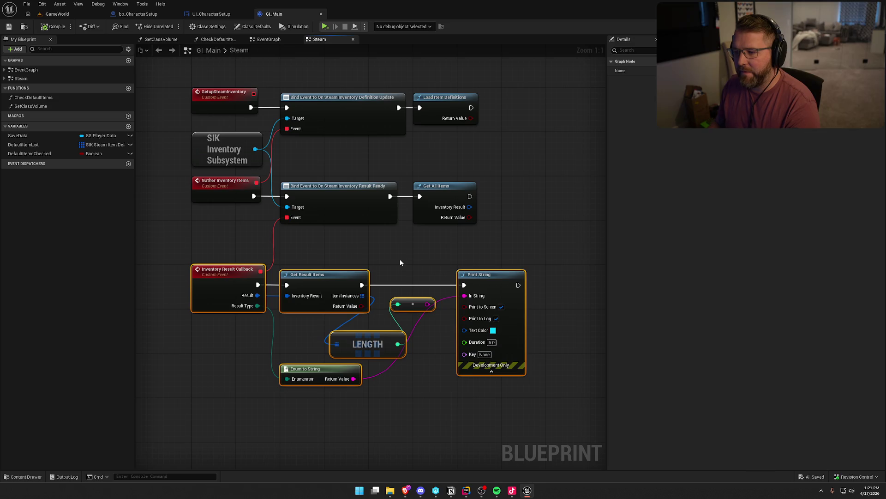
Return to the GameWorld level to test the graph
{"action": "left_click_drag", "start_coordinate": [386, 258], "coordinate": [372, 176]}
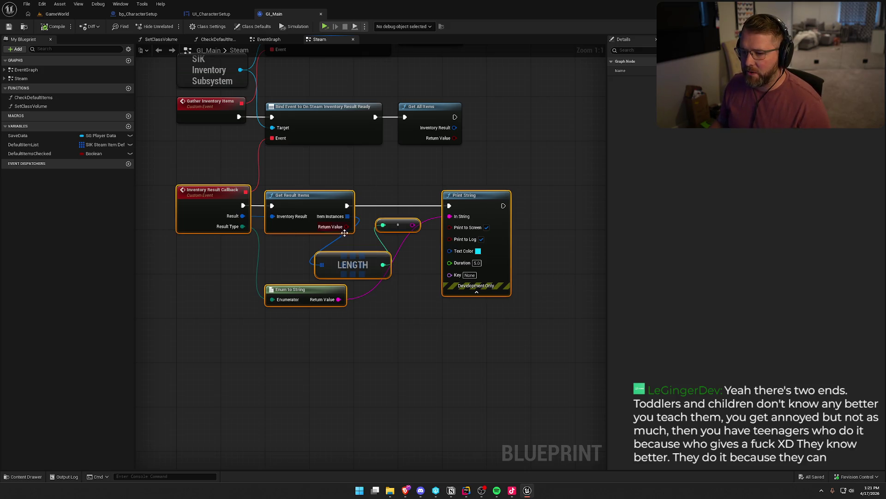
{"action": "mouse_move", "coordinate": [346, 226]}
{"action": "left_mouse_down"}
{"action": "mouse_move", "coordinate": [396, 168]}
{"action": "mouse_move", "coordinate": [347, 226]}
{"action": "mouse_move", "coordinate": [450, 216]}
{"action": "left_mouse_up"}
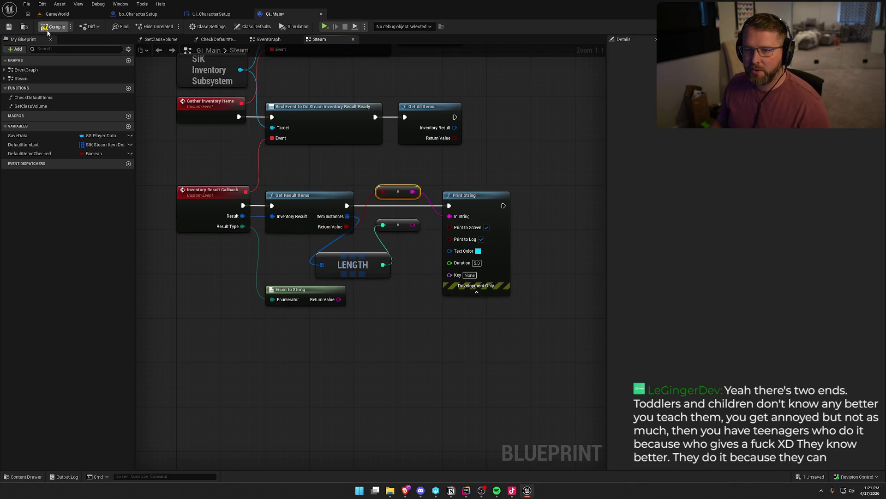
{"action": "left_click", "coordinate": [56, 14]}
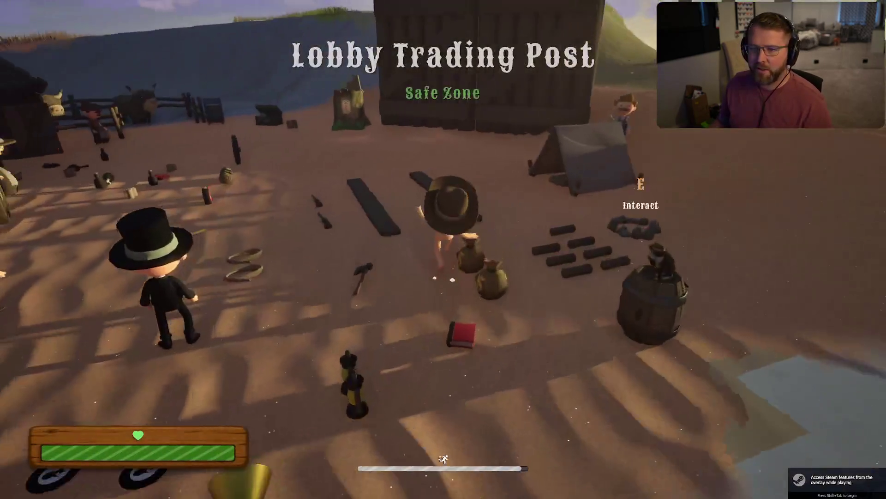
Sprint through the Lobby Trading Post, then exit the game and go back to the GI_Main Steam graph
{"action": "key", "text": "shift+w"}
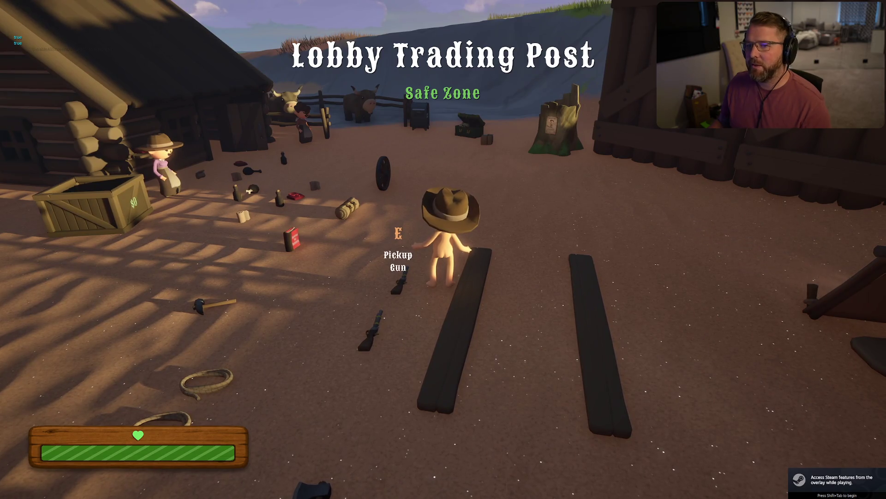
{"action": "key", "text": "Escape"}
{"action": "left_click", "coordinate": [430, 352]}
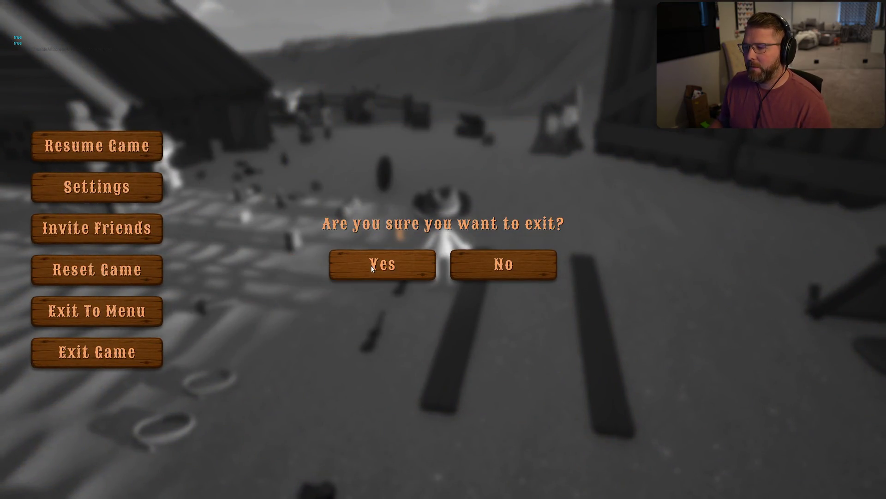
{"action": "left_click", "coordinate": [406, 261]}
{"action": "left_click", "coordinate": [273, 13]}
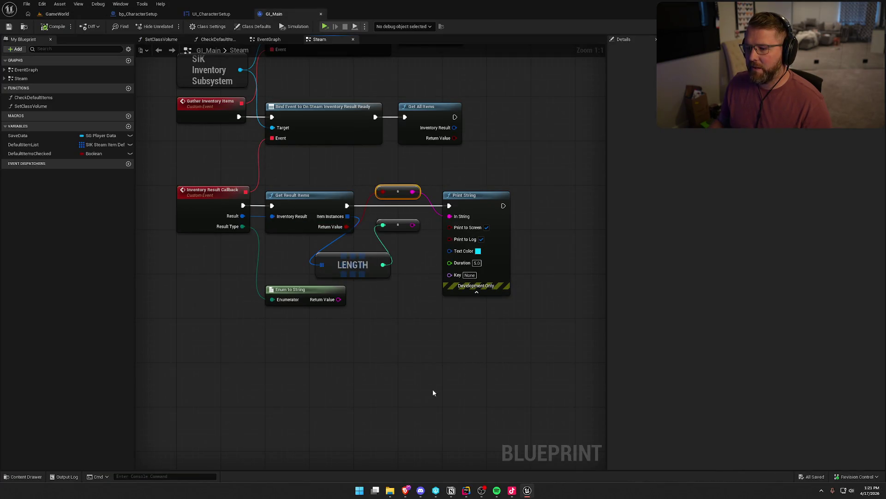
Check the array actions for Item Instances and dismiss them without adding a node
{"action": "left_click_drag", "start_coordinate": [402, 338], "coordinate": [302, 304]}
{"action": "mouse_move", "coordinate": [347, 216]}
{"action": "left_mouse_down"}
{"action": "mouse_move", "coordinate": [370, 251]}
{"action": "mouse_move", "coordinate": [382, 302]}
{"action": "left_mouse_up"}
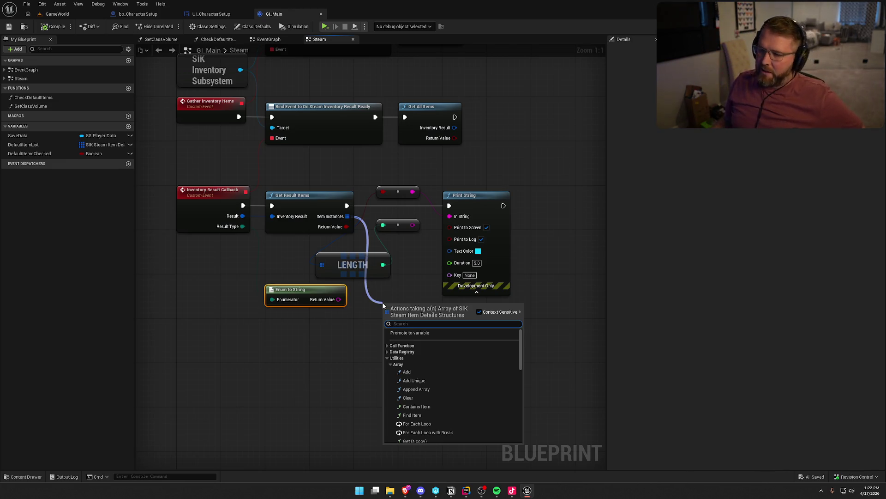
{"action": "left_click", "coordinate": [367, 301]}
{"action": "left_click", "coordinate": [368, 305]}
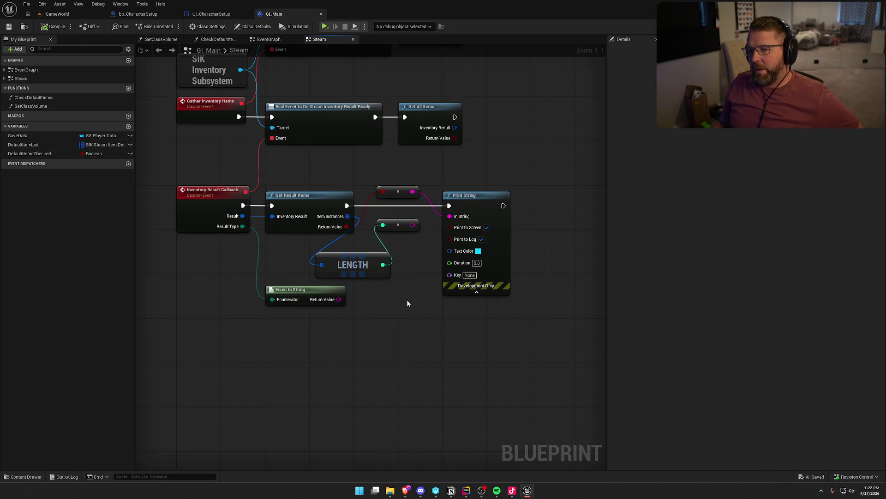
Move the LENGTH node up-right and its reroute node down beside it, near Print String
{"action": "left_click_drag", "start_coordinate": [222, 180], "coordinate": [533, 332]}
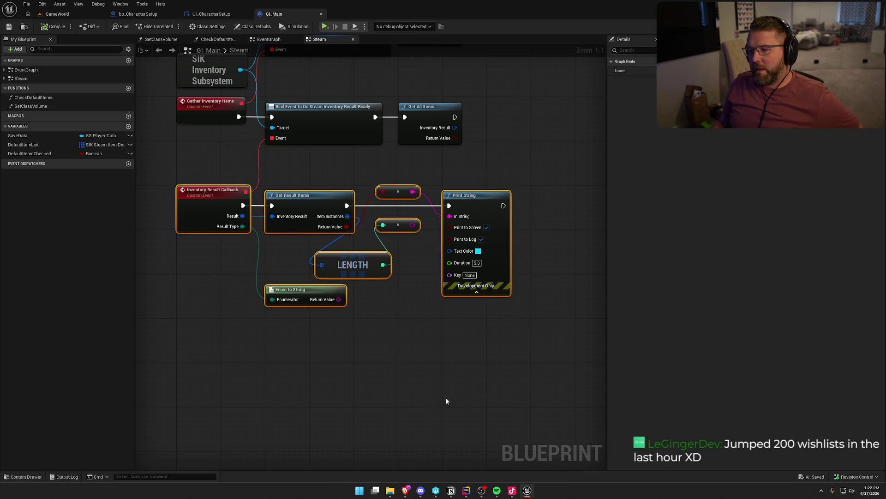
{"action": "left_click", "coordinate": [395, 334]}
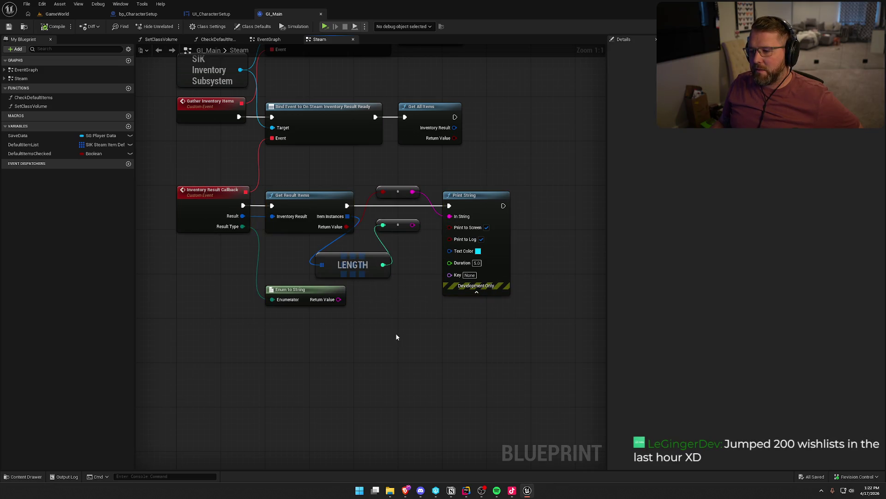
{"action": "mouse_move", "coordinate": [357, 259]}
{"action": "left_mouse_down"}
{"action": "mouse_move", "coordinate": [395, 248]}
{"action": "mouse_move", "coordinate": [384, 231]}
{"action": "mouse_move", "coordinate": [411, 236]}
{"action": "left_mouse_up"}
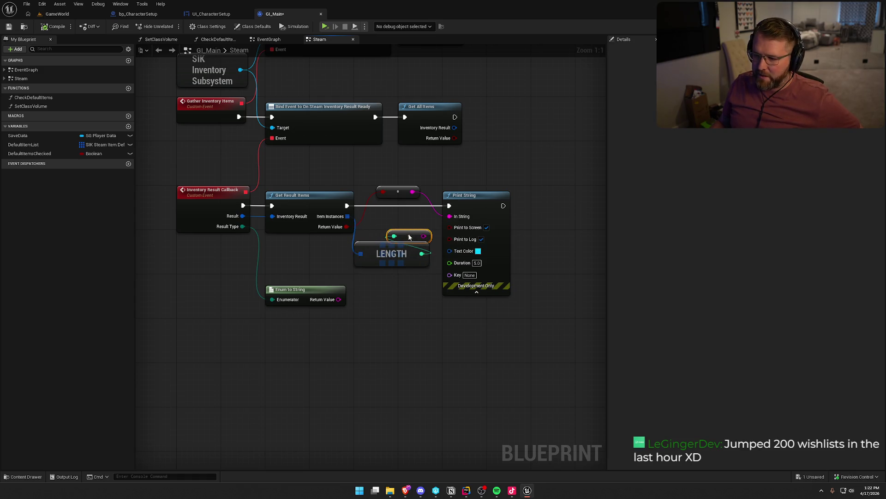
{"action": "left_click_drag", "start_coordinate": [402, 194], "coordinate": [416, 220]}
{"action": "left_click", "coordinate": [405, 177]}
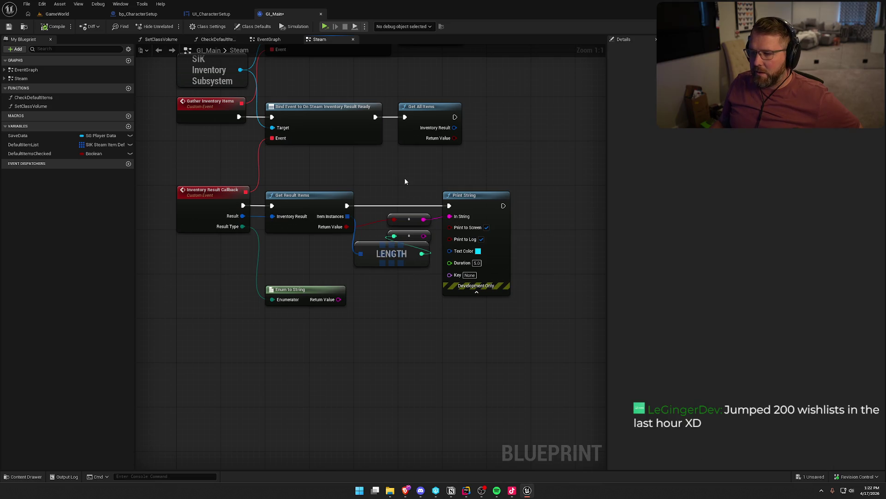
Review the upper event nodes: Result Ready bind, Get All Items, Definition Update bind and Load Item Definitions
{"action": "mouse_move", "coordinate": [404, 177]}
{"action": "left_mouse_down"}
{"action": "mouse_move", "coordinate": [425, 201]}
{"action": "mouse_move", "coordinate": [431, 226]}
{"action": "mouse_move", "coordinate": [417, 251]}
{"action": "mouse_move", "coordinate": [408, 251]}
{"action": "left_mouse_up"}
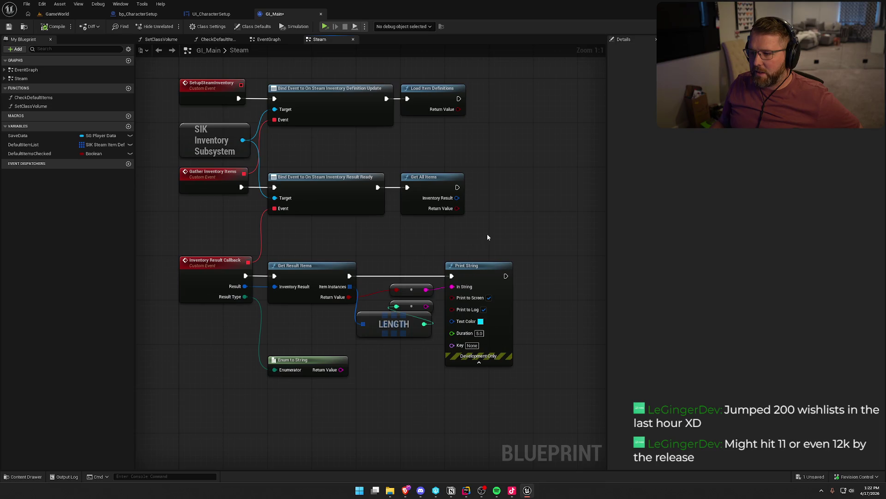
{"action": "left_click_drag", "start_coordinate": [487, 236], "coordinate": [267, 166]}
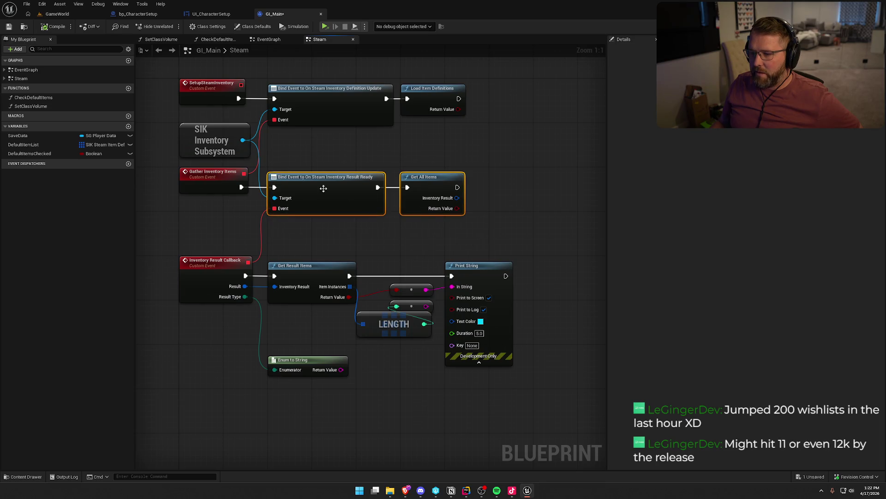
{"action": "left_click", "coordinate": [438, 234]}
{"action": "mouse_move", "coordinate": [209, 241]}
{"action": "left_mouse_down"}
{"action": "mouse_move", "coordinate": [522, 409]}
{"action": "mouse_move", "coordinate": [393, 230]}
{"action": "left_mouse_up"}
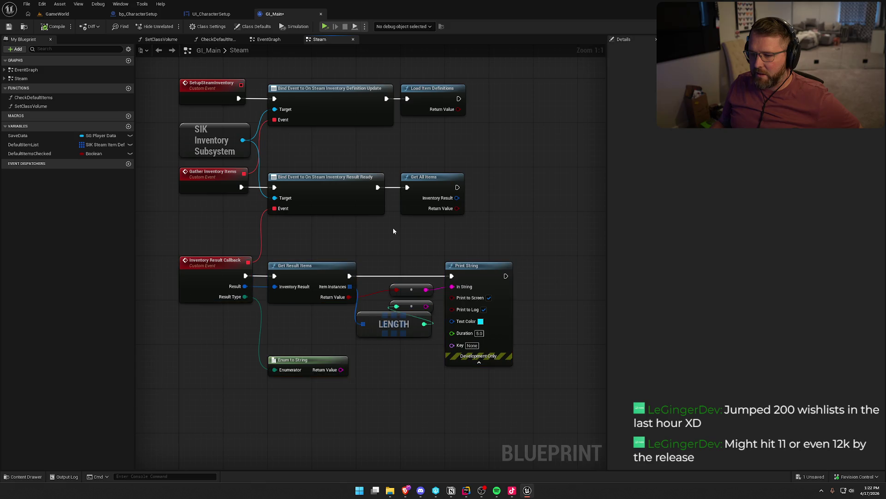
{"action": "mouse_move", "coordinate": [340, 209]}
{"action": "left_mouse_down"}
{"action": "mouse_move", "coordinate": [308, 146]}
{"action": "mouse_move", "coordinate": [363, 213]}
{"action": "mouse_move", "coordinate": [363, 237]}
{"action": "left_mouse_up"}
{"action": "left_click", "coordinate": [356, 233]}
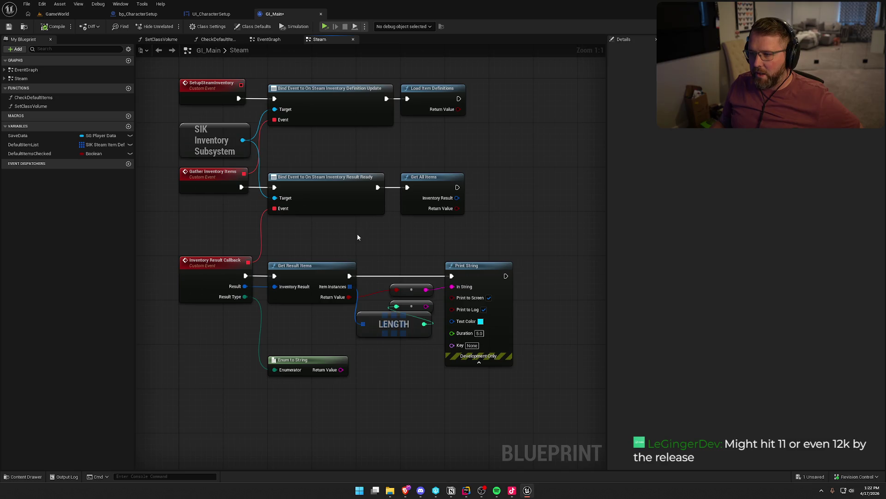
{"action": "mouse_move", "coordinate": [337, 76]}
{"action": "left_mouse_down"}
{"action": "mouse_move", "coordinate": [485, 148]}
{"action": "mouse_move", "coordinate": [456, 142]}
{"action": "left_mouse_up"}
{"action": "left_click", "coordinate": [455, 142]}
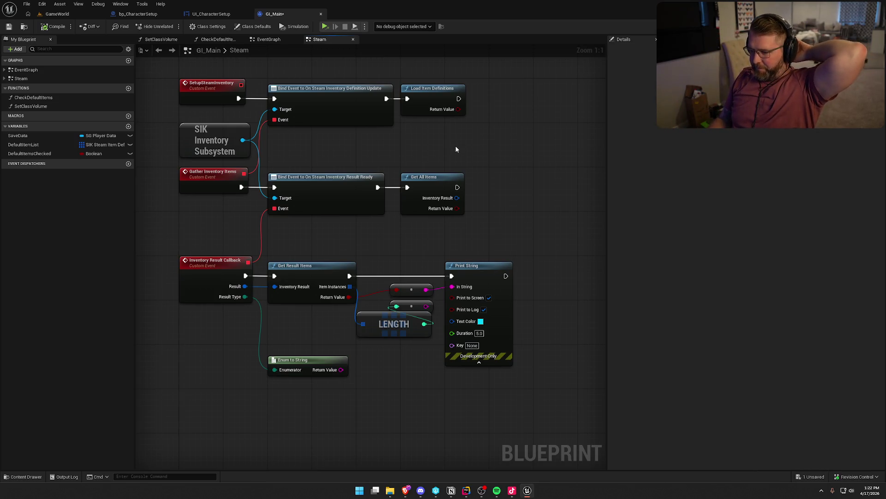
Hide Print String's advanced pins so only In String shows
{"action": "left_click", "coordinate": [479, 362]}
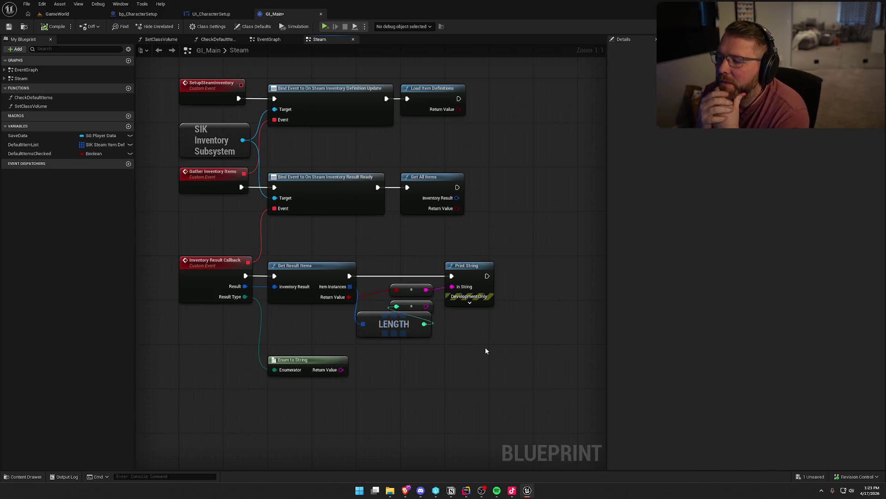
{"action": "mouse_move", "coordinate": [486, 350]}
{"action": "left_mouse_down"}
{"action": "mouse_move", "coordinate": [453, 236]}
{"action": "mouse_move", "coordinate": [305, 235]}
{"action": "left_mouse_up"}
{"action": "left_click_drag", "start_coordinate": [308, 196], "coordinate": [336, 205]}
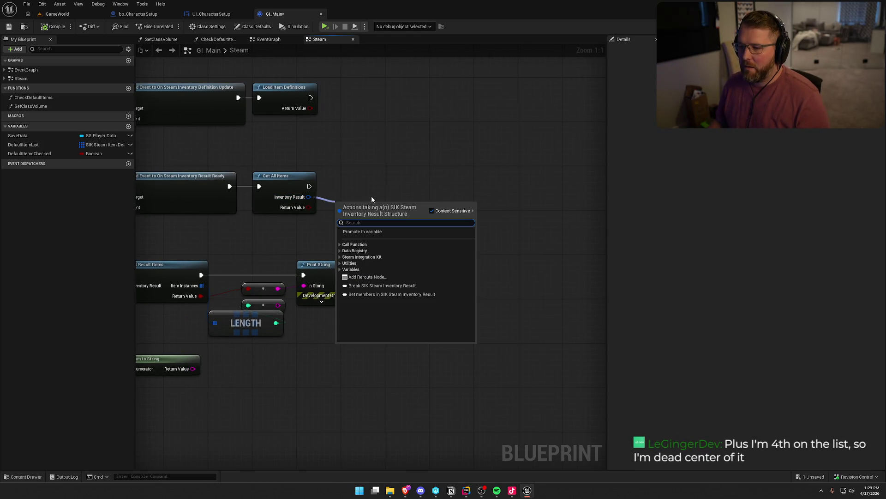
{"action": "type", "text": "bre"}
{"action": "key", "text": "Return"}
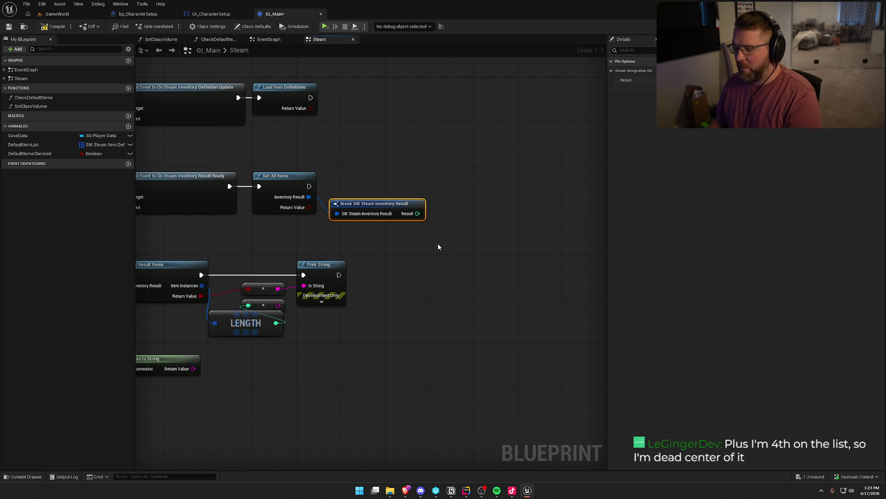
{"action": "key", "text": "Delete"}
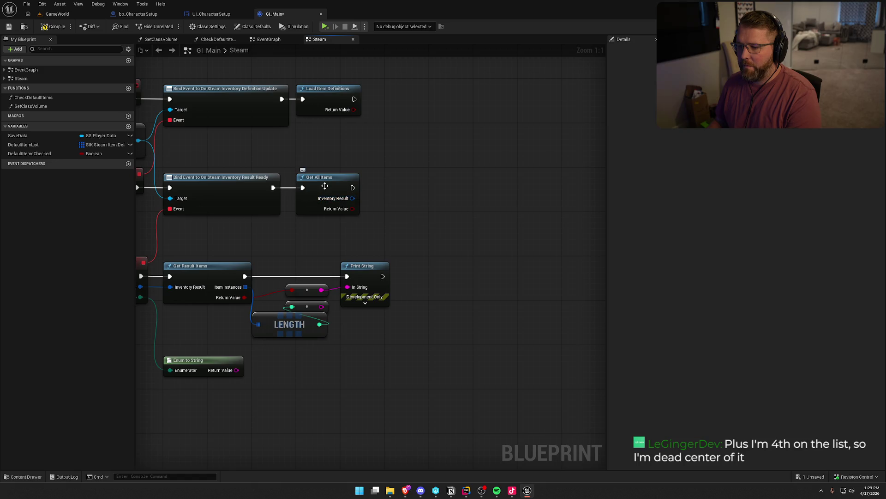
{"action": "mouse_move", "coordinate": [426, 216]}
{"action": "left_mouse_down"}
{"action": "mouse_move", "coordinate": [576, 164]}
{"action": "mouse_move", "coordinate": [514, 215]}
{"action": "left_mouse_up"}
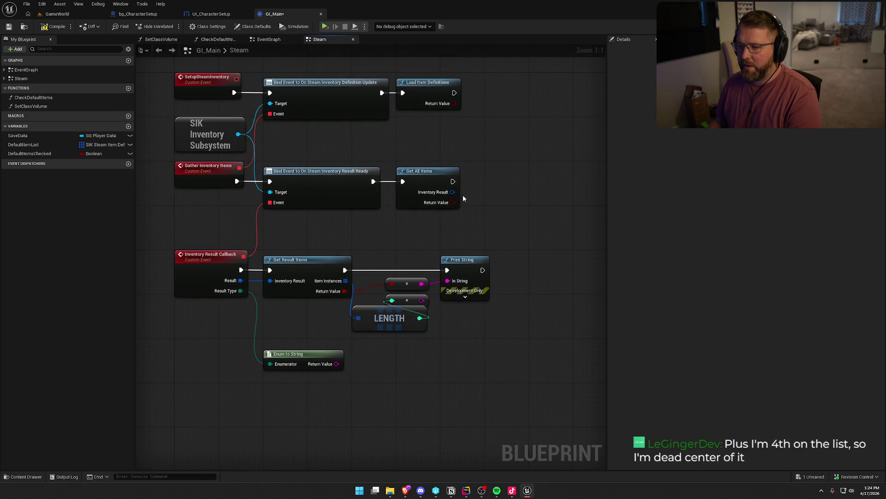
{"action": "mouse_move", "coordinate": [453, 192]}
{"action": "left_mouse_down"}
{"action": "mouse_move", "coordinate": [506, 222]}
{"action": "mouse_move", "coordinate": [498, 217]}
{"action": "left_mouse_up"}
{"action": "key", "text": "Escape"}
{"action": "left_click_drag", "start_coordinate": [173, 231], "coordinate": [509, 393]}
{"action": "left_click", "coordinate": [519, 372]}
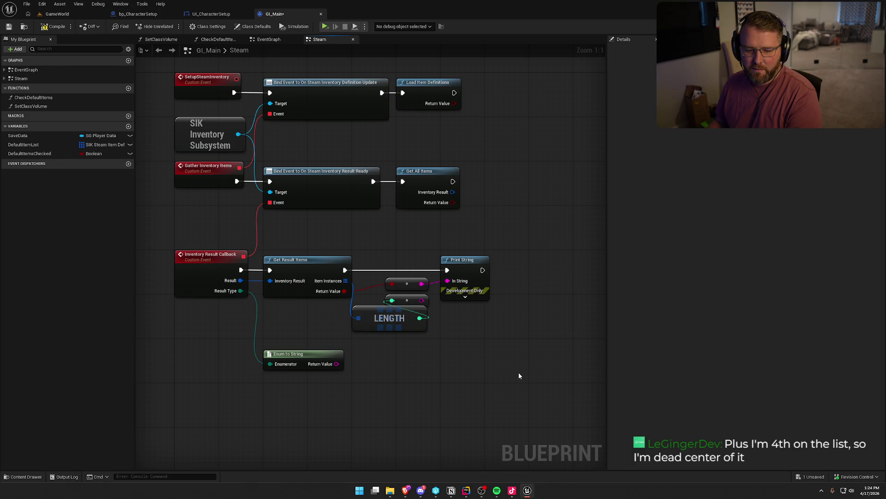
Search the SIK Inventory Subsystem actions for 'bind event to', then dismiss the menu unused
{"action": "mouse_move", "coordinate": [518, 372]}
{"action": "left_mouse_down"}
{"action": "mouse_move", "coordinate": [494, 366]}
{"action": "mouse_move", "coordinate": [494, 383]}
{"action": "mouse_move", "coordinate": [502, 377]}
{"action": "left_mouse_up"}
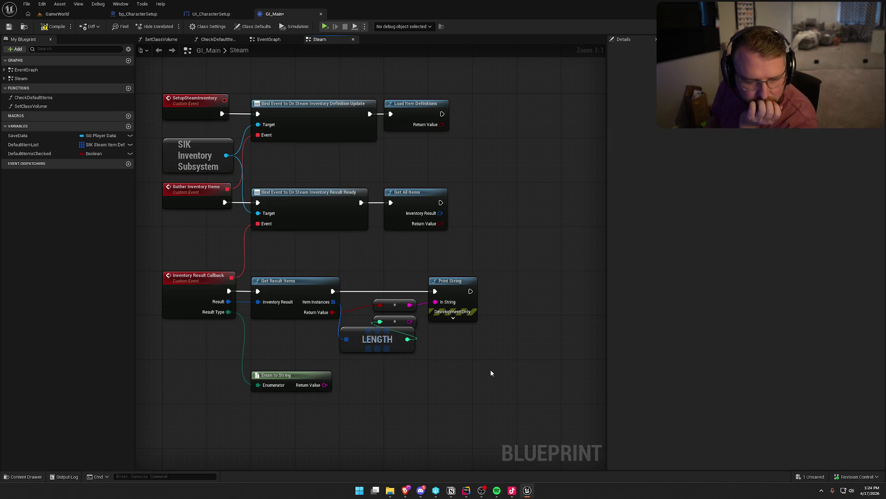
{"action": "mouse_move", "coordinate": [491, 372]}
{"action": "left_mouse_down"}
{"action": "mouse_move", "coordinate": [467, 369]}
{"action": "mouse_move", "coordinate": [480, 351]}
{"action": "mouse_move", "coordinate": [495, 371]}
{"action": "left_mouse_up"}
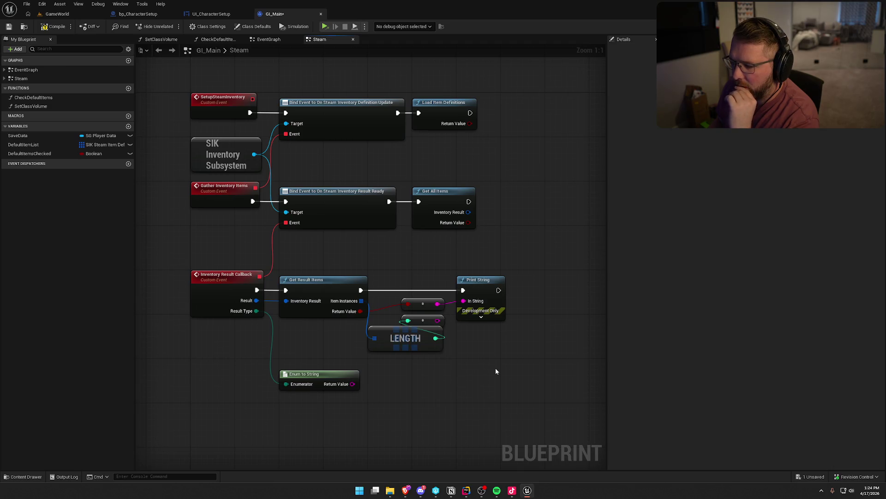
{"action": "left_click_drag", "start_coordinate": [496, 371], "coordinate": [487, 390]}
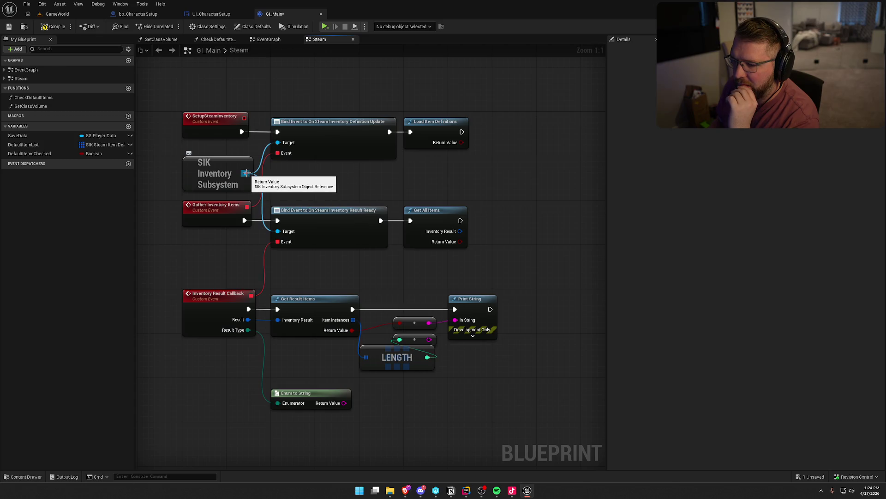
{"action": "mouse_move", "coordinate": [246, 173]}
{"action": "left_mouse_down"}
{"action": "mouse_move", "coordinate": [549, 185]}
{"action": "mouse_move", "coordinate": [521, 200]}
{"action": "left_mouse_up"}
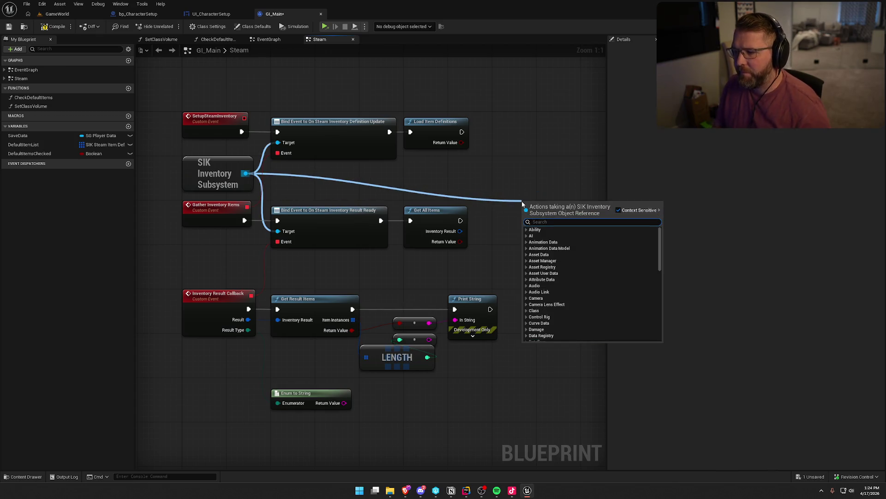
{"action": "type", "text": "bind e"}
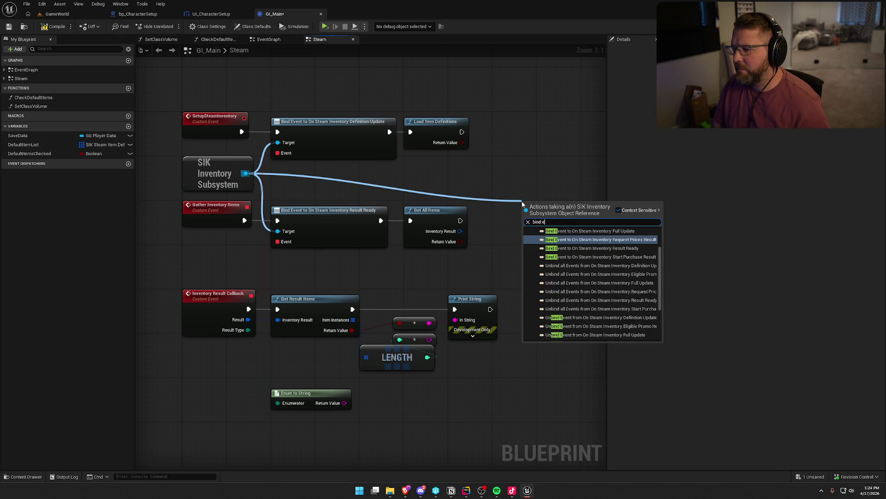
{"action": "type", "text": "vent to"}
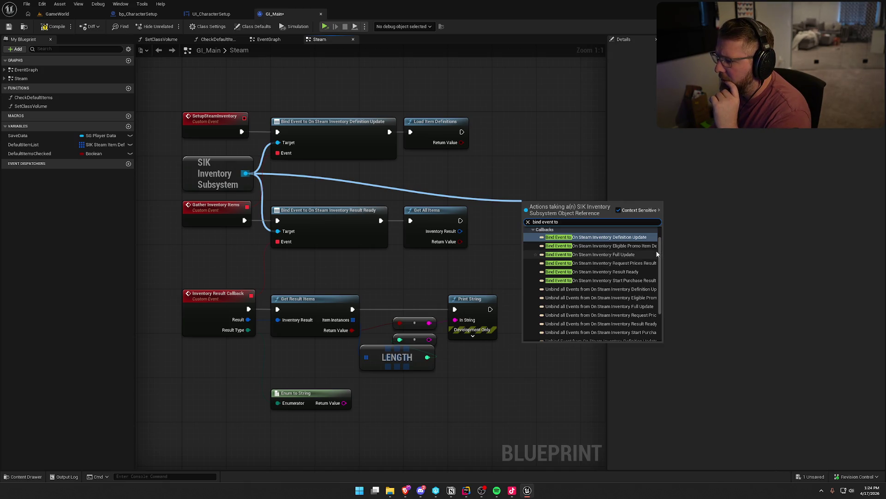
{"action": "scroll", "coordinate": [650, 272], "scroll_direction": "down", "scroll_amount": 3}
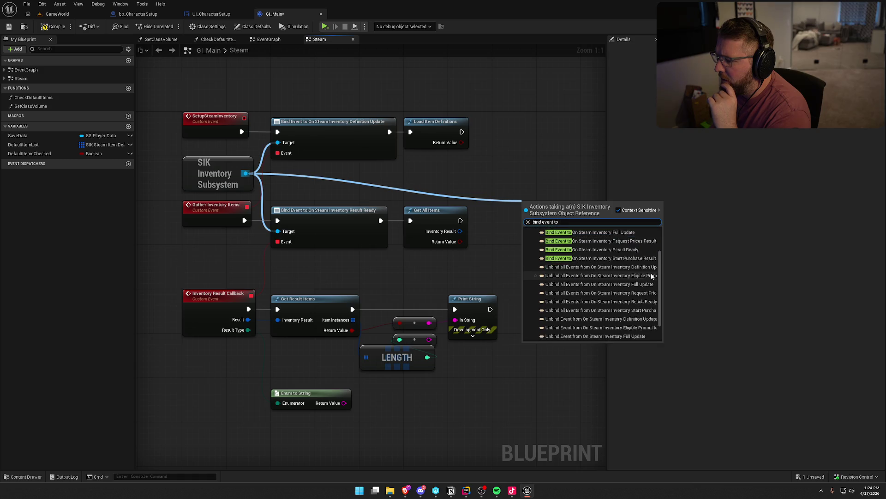
{"action": "scroll", "coordinate": [649, 271], "scroll_direction": "up", "scroll_amount": 5}
{"action": "left_click", "coordinate": [547, 135]}
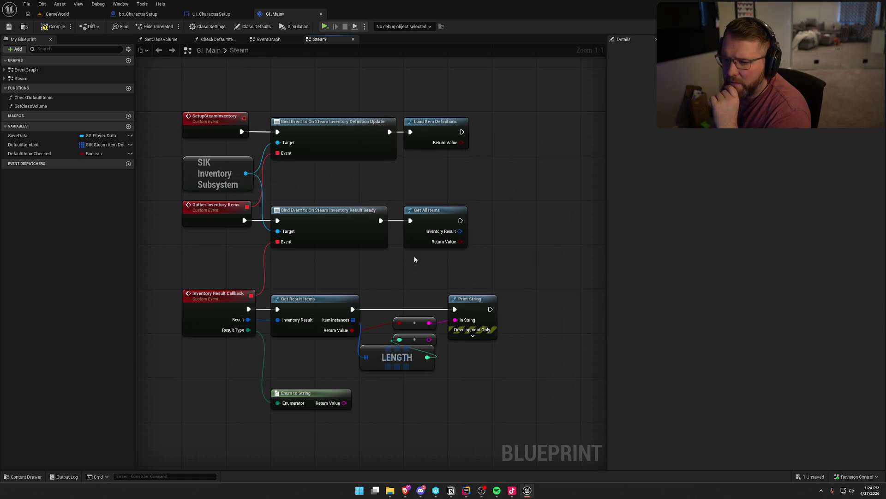
{"action": "left_click_drag", "start_coordinate": [376, 395], "coordinate": [393, 378]}
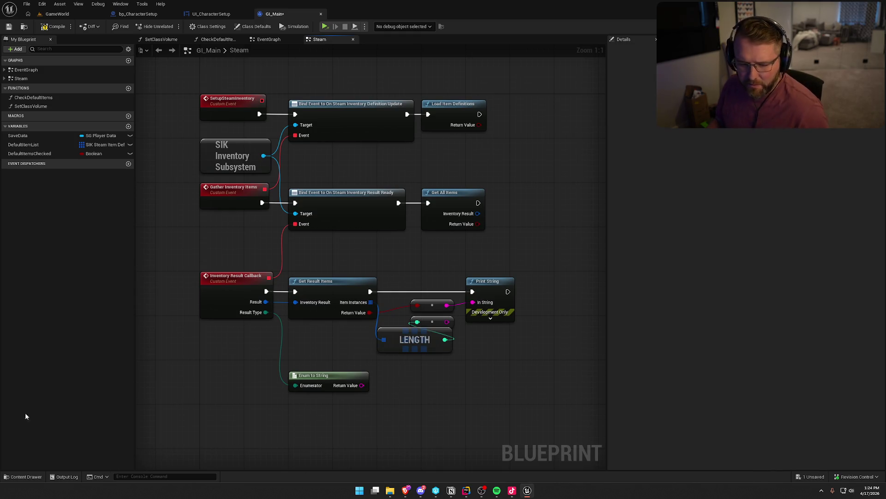
Switch to the browser showing the SIK docs and maximize it
{"action": "key", "text": "alt+Tab"}
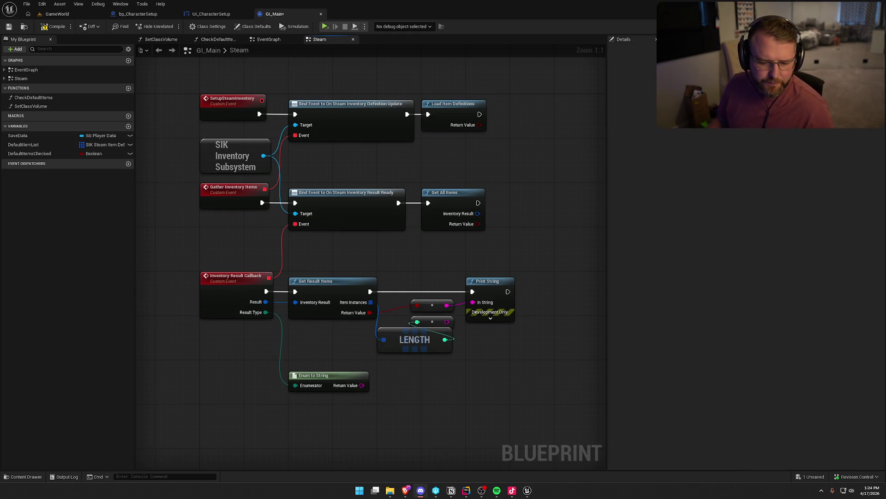
{"action": "key", "text": "alt+Tab"}
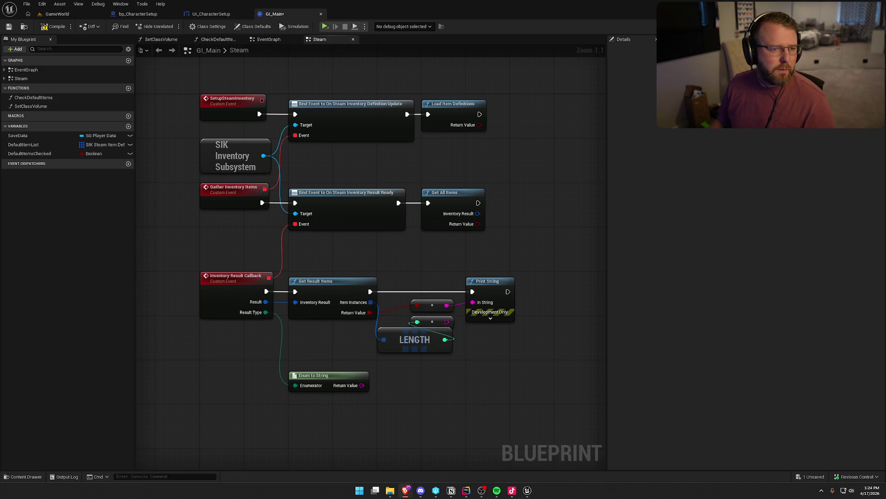
{"action": "key", "text": "alt+Tab"}
{"action": "double_click", "coordinate": [472, 78]}
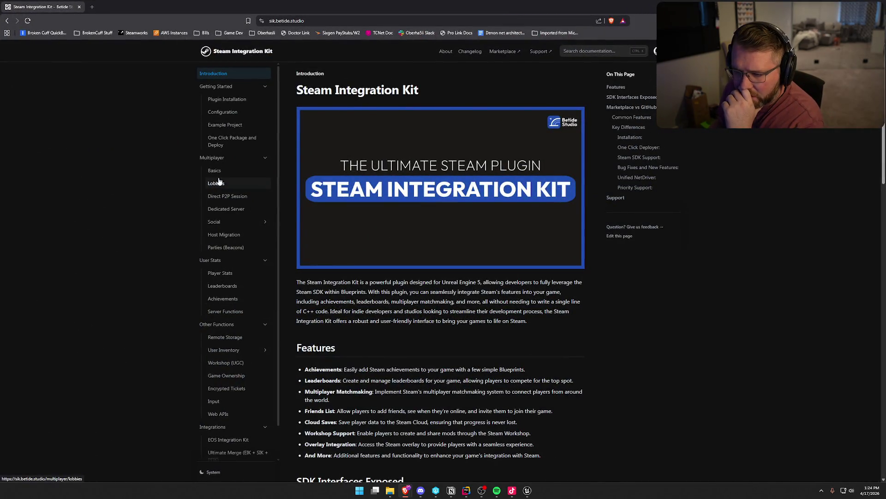
Open User Inventory > Store Items in the docs and scroll through the Enable Inventory Service steps
{"action": "scroll", "coordinate": [223, 333], "scroll_direction": "down", "scroll_amount": 1}
{"action": "left_click", "coordinate": [223, 333]}
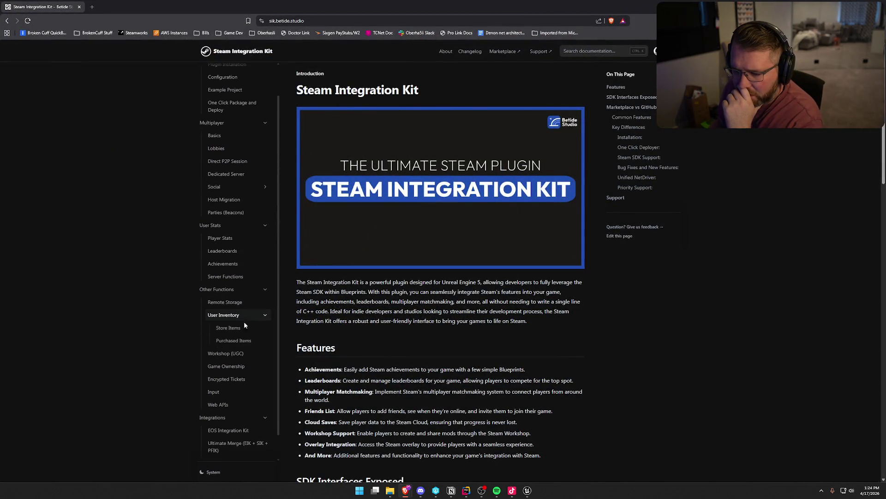
{"action": "left_click", "coordinate": [244, 328]}
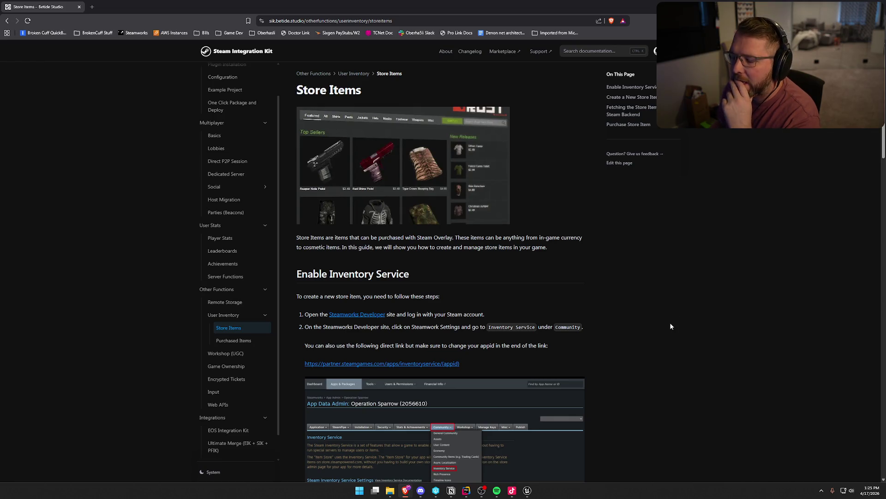
{"action": "scroll", "coordinate": [671, 326], "scroll_direction": "down", "scroll_amount": 1}
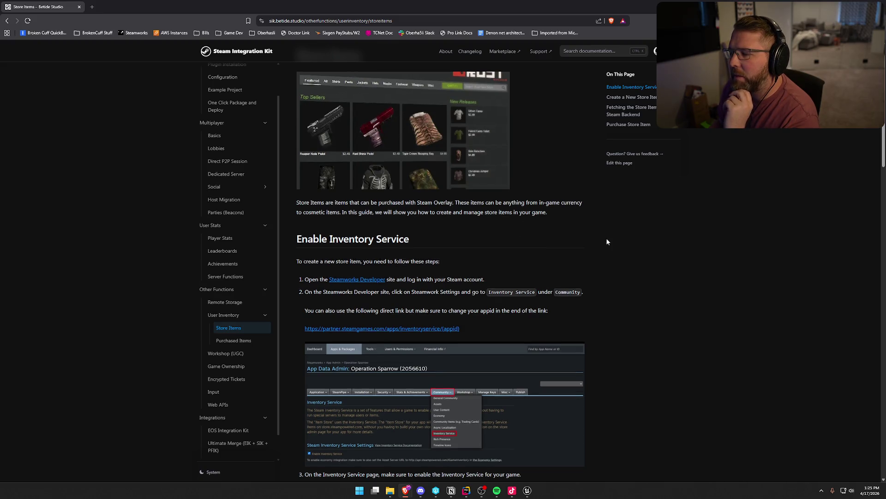
{"action": "scroll", "coordinate": [643, 286], "scroll_direction": "down", "scroll_amount": 3}
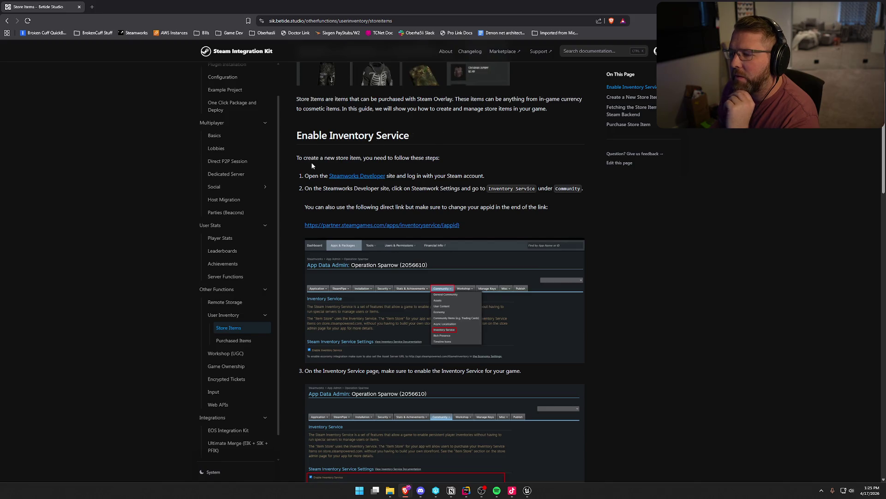
{"action": "scroll", "coordinate": [643, 258], "scroll_direction": "down", "scroll_amount": 3}
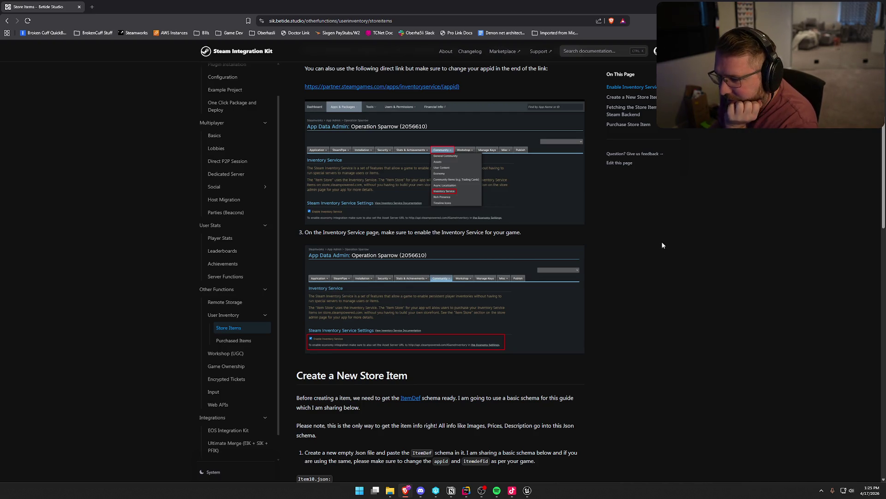
{"action": "scroll", "coordinate": [663, 244], "scroll_direction": "down", "scroll_amount": 1}
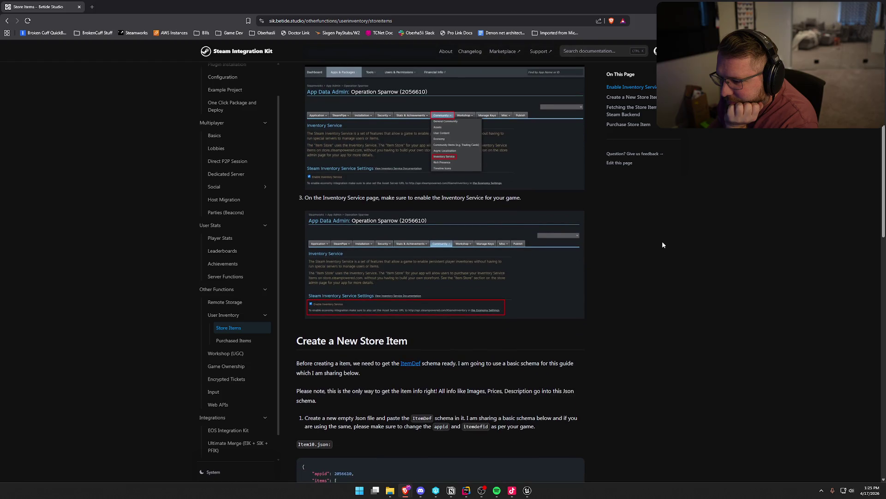
{"action": "scroll", "coordinate": [663, 242], "scroll_direction": "down", "scroll_amount": 2}
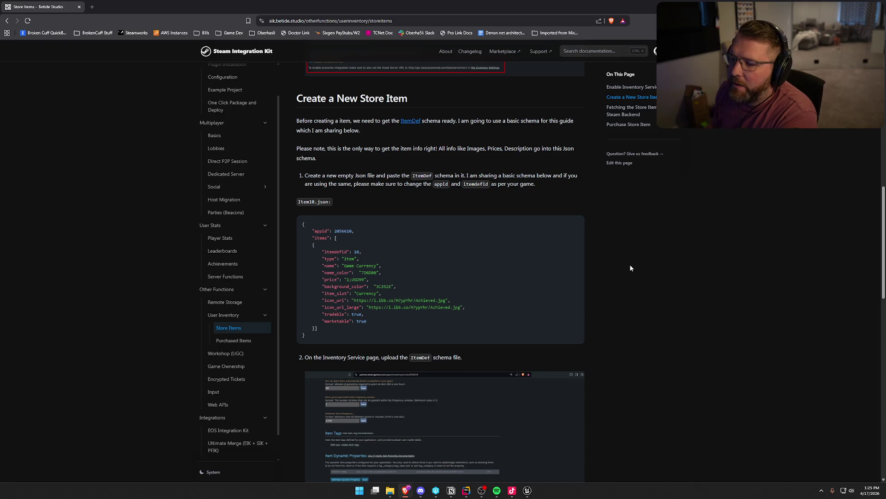
Scroll to Fetching the Store Items from Steam Backend, pan its embedded graph, and open it on blueprintUE
{"action": "scroll", "coordinate": [631, 268], "scroll_direction": "down", "scroll_amount": 3}
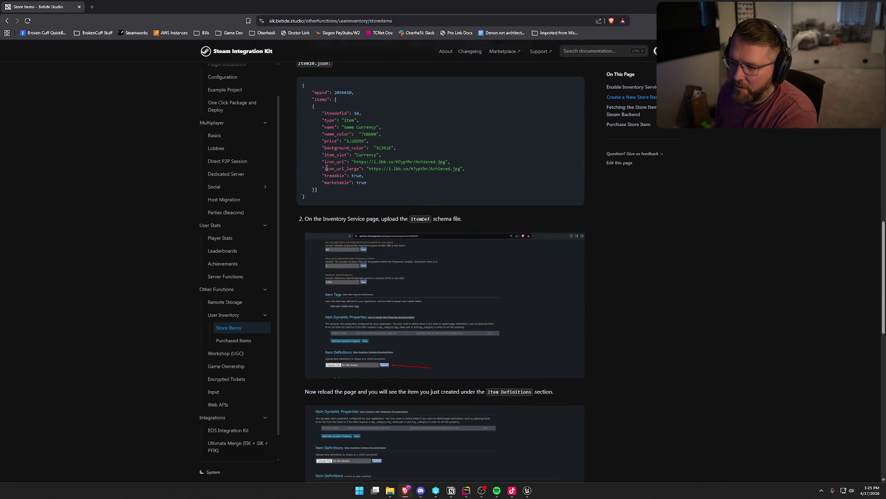
{"action": "scroll", "coordinate": [700, 335], "scroll_direction": "down", "scroll_amount": 1}
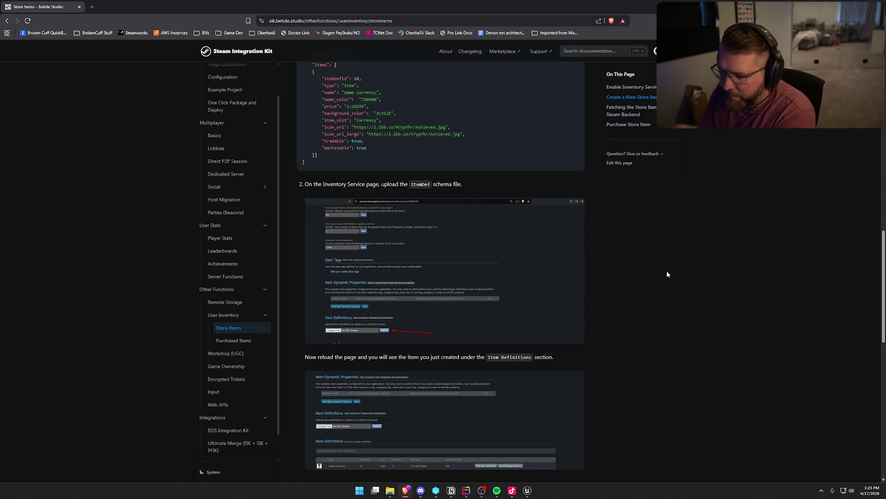
{"action": "scroll", "coordinate": [667, 272], "scroll_direction": "down", "scroll_amount": 1}
{"action": "scroll", "coordinate": [667, 274], "scroll_direction": "down", "scroll_amount": 4}
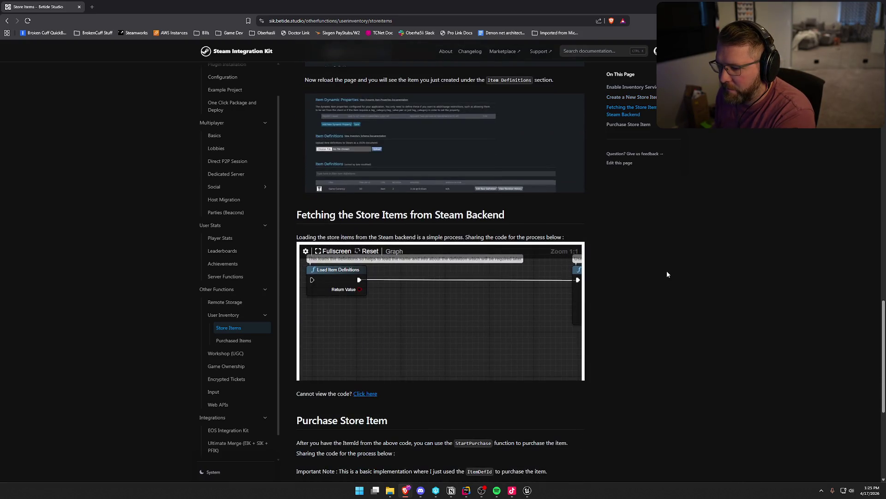
{"action": "scroll", "coordinate": [666, 274], "scroll_direction": "down", "scroll_amount": 1}
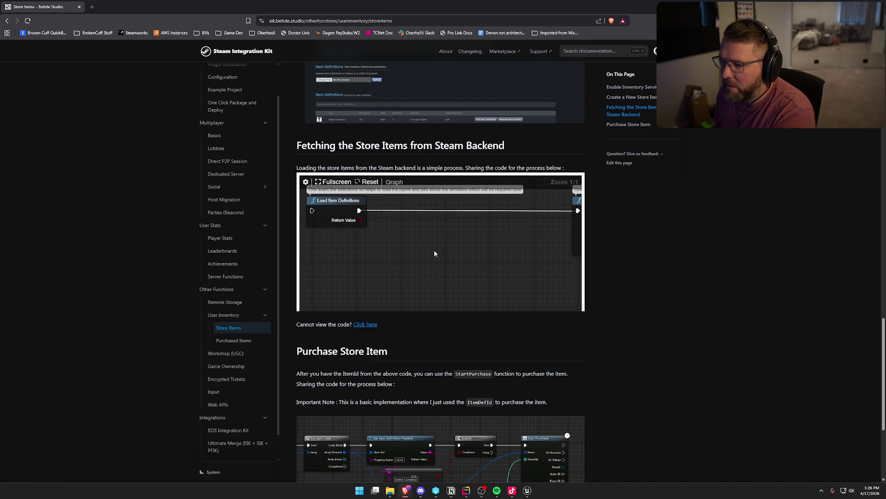
{"action": "scroll", "coordinate": [434, 251], "scroll_direction": "down", "scroll_amount": 2}
{"action": "scroll", "coordinate": [438, 248], "scroll_direction": "up", "scroll_amount": 1}
{"action": "scroll", "coordinate": [433, 218], "scroll_direction": "down", "scroll_amount": 7}
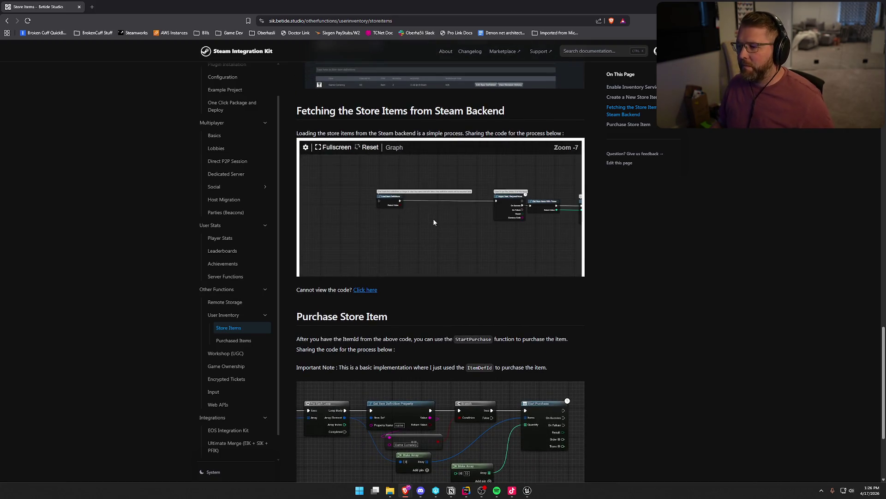
{"action": "scroll", "coordinate": [432, 199], "scroll_direction": "down", "scroll_amount": 1}
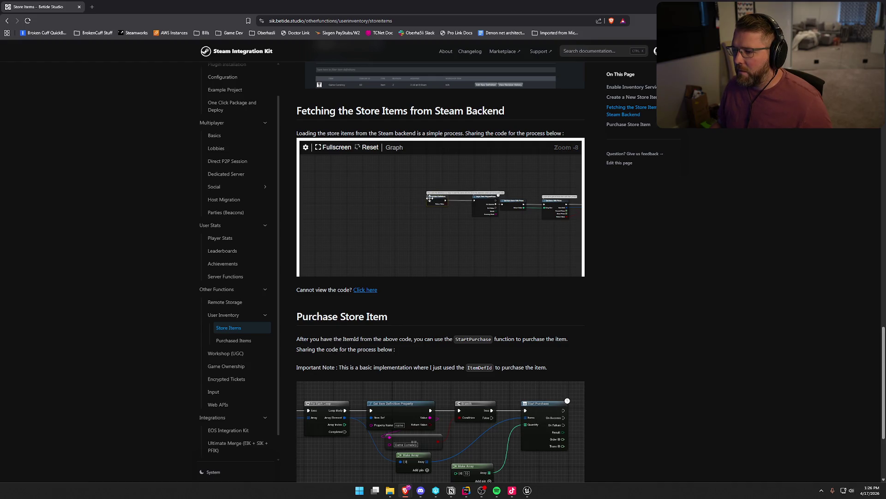
{"action": "left_click_drag", "start_coordinate": [430, 198], "coordinate": [308, 190]}
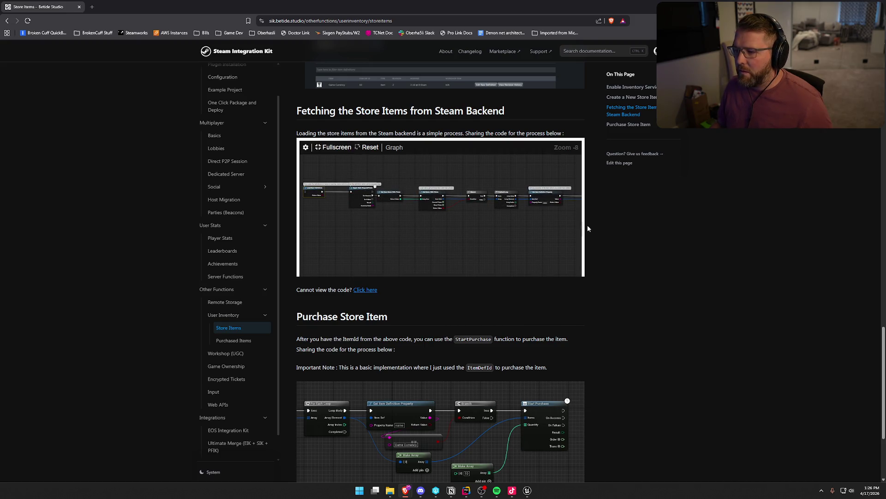
{"action": "left_click", "coordinate": [367, 290]}
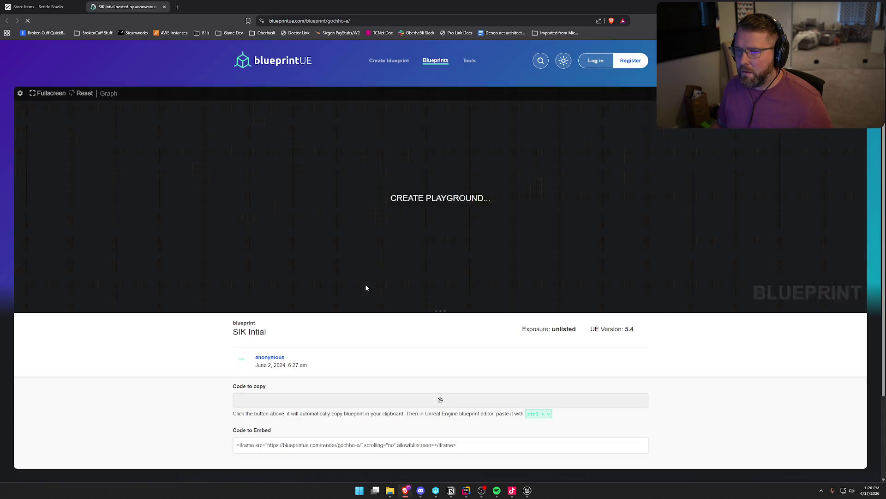
Close the blueprintUE tab and return to the Store Items docs page
{"action": "scroll", "coordinate": [301, 253], "scroll_direction": "down", "scroll_amount": 3}
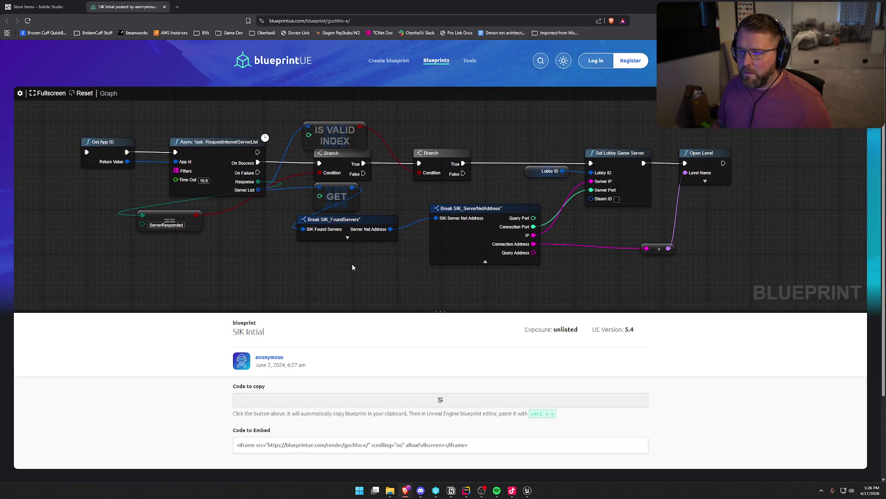
{"action": "key", "text": "ctrl+shift+Tab"}
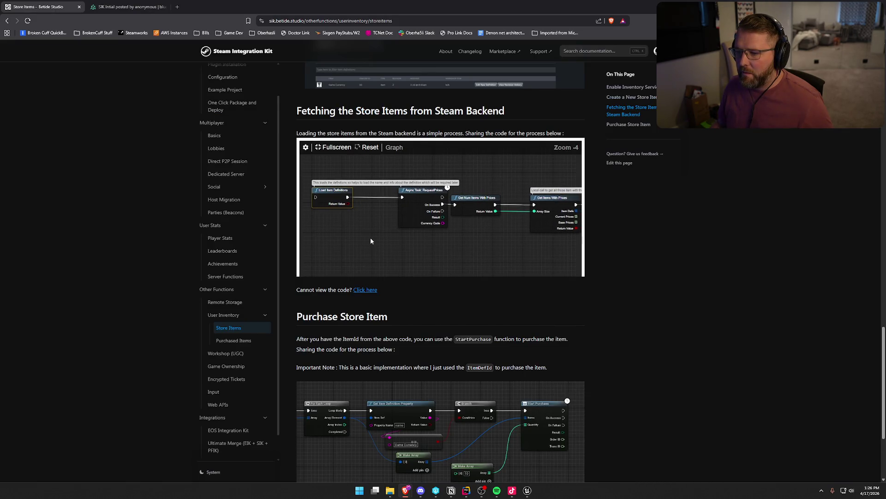
{"action": "key", "text": "ctrl+Tab"}
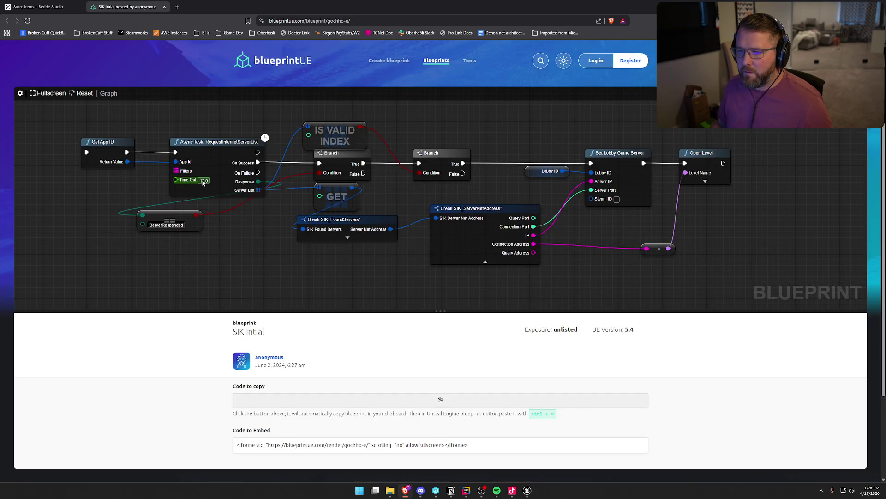
{"action": "middle_click", "coordinate": [117, 6]}
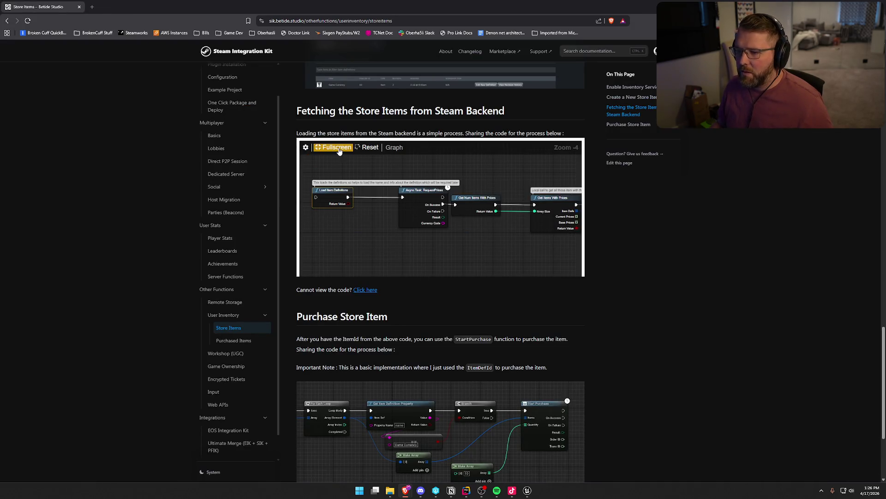
Reset the embedded graph to 1:1 and pan toward the Async Task: RequestPrices node
{"action": "left_click", "coordinate": [305, 149]}
{"action": "left_click", "coordinate": [305, 150]}
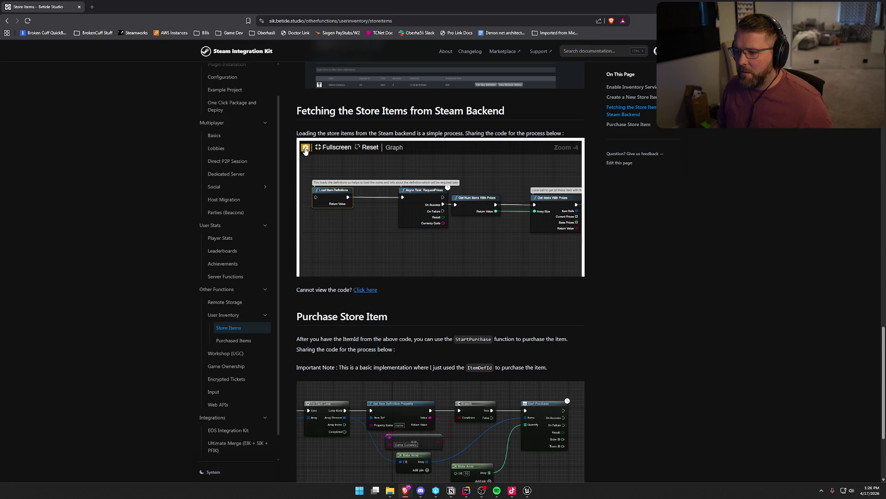
{"action": "left_click", "coordinate": [390, 150]}
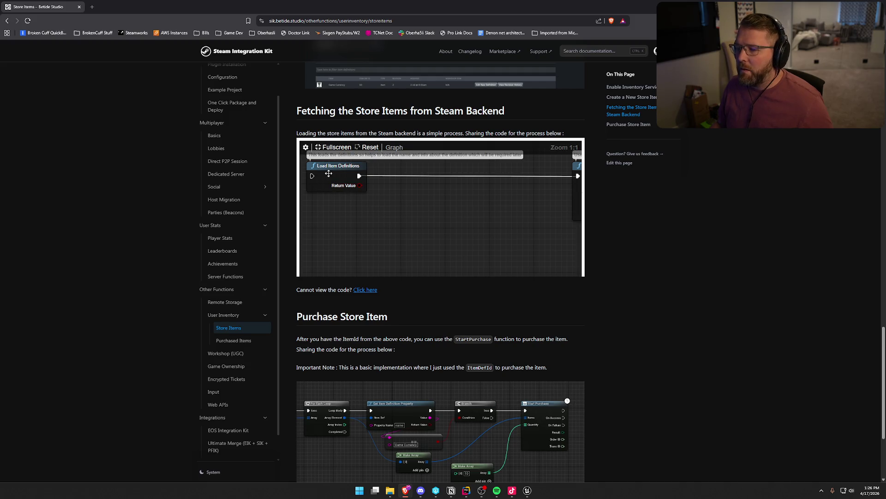
{"action": "left_click_drag", "start_coordinate": [324, 169], "coordinate": [473, 180]}
{"action": "left_click_drag", "start_coordinate": [515, 245], "coordinate": [402, 232]}
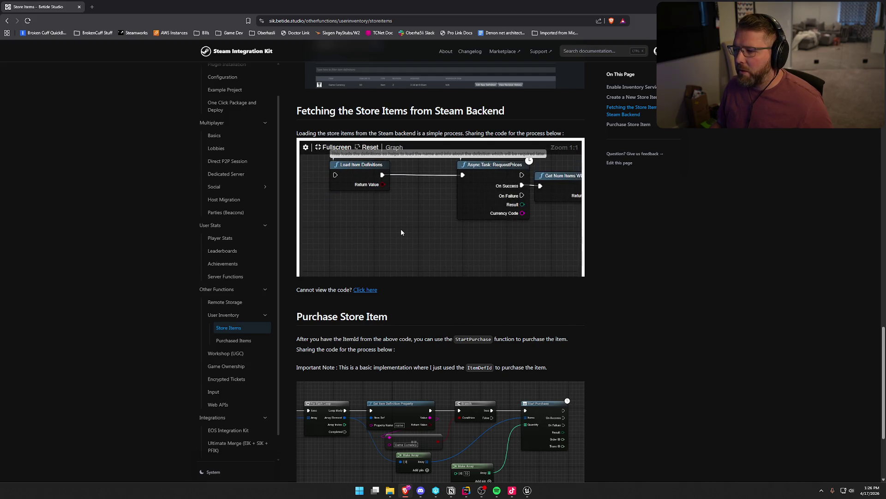
{"action": "key", "text": "alt+Tab"}
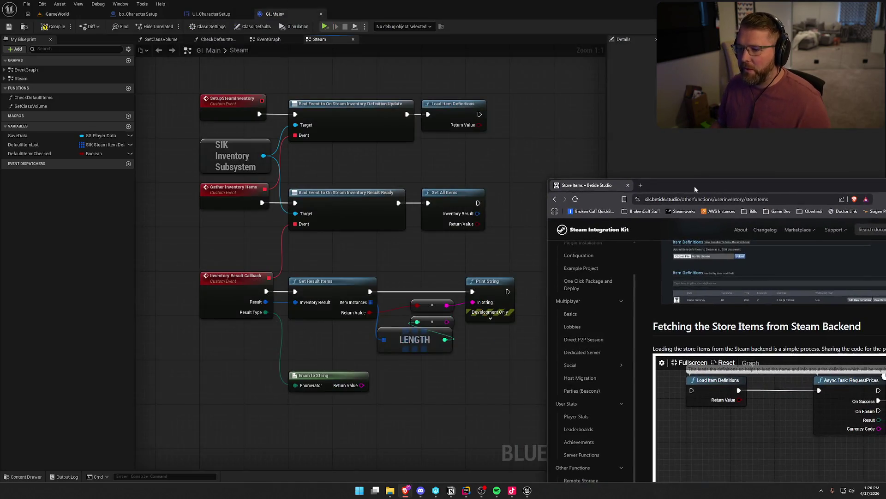
{"action": "double_click", "coordinate": [741, 183]}
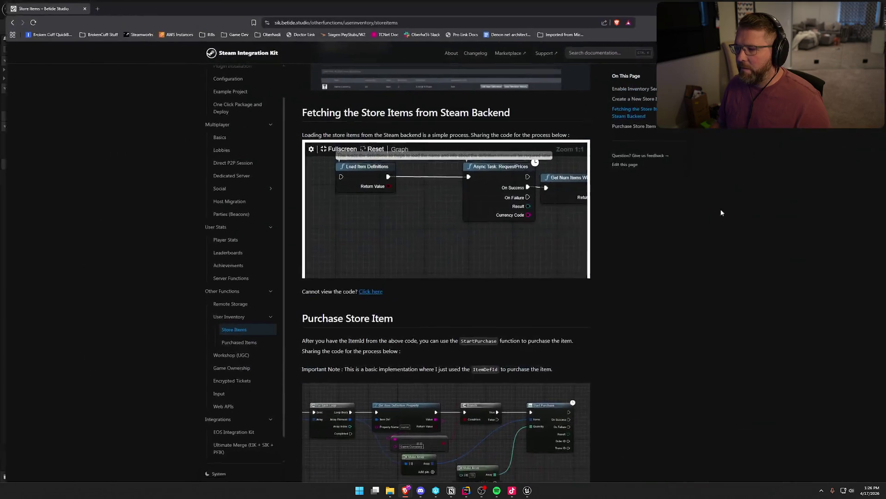
Follow the graph from RequestPrices through Get Items With Prices and ForEachLoop to Get Item Price
{"action": "left_click_drag", "start_coordinate": [510, 257], "coordinate": [464, 265]}
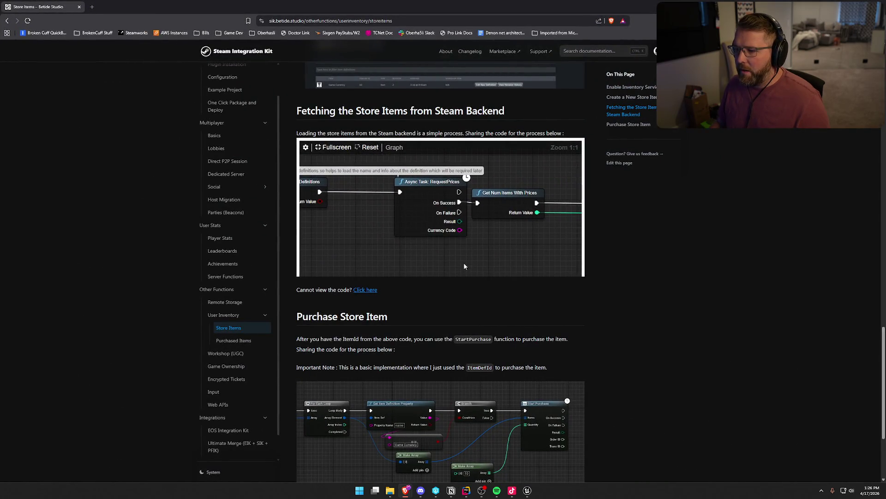
{"action": "left_click_drag", "start_coordinate": [448, 200], "coordinate": [406, 200]}
{"action": "left_click_drag", "start_coordinate": [463, 238], "coordinate": [512, 255]}
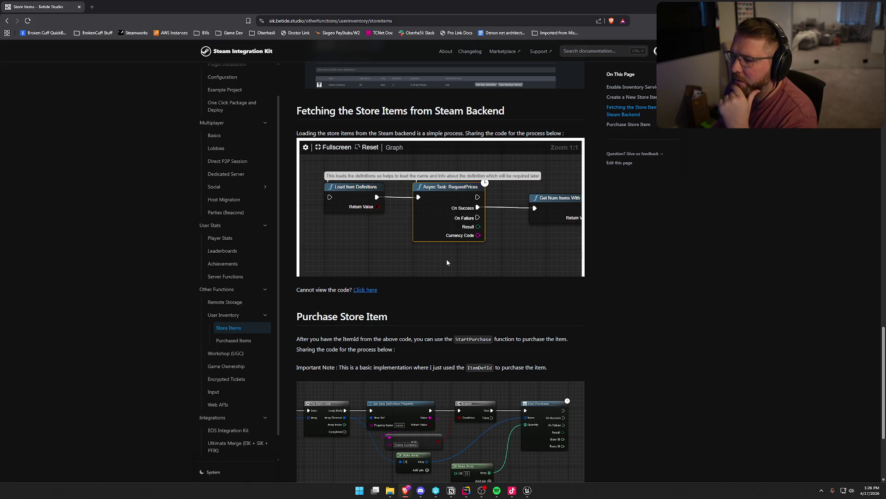
{"action": "mouse_move", "coordinate": [443, 204]}
{"action": "left_mouse_down"}
{"action": "mouse_move", "coordinate": [444, 225]}
{"action": "mouse_move", "coordinate": [445, 215]}
{"action": "left_mouse_up"}
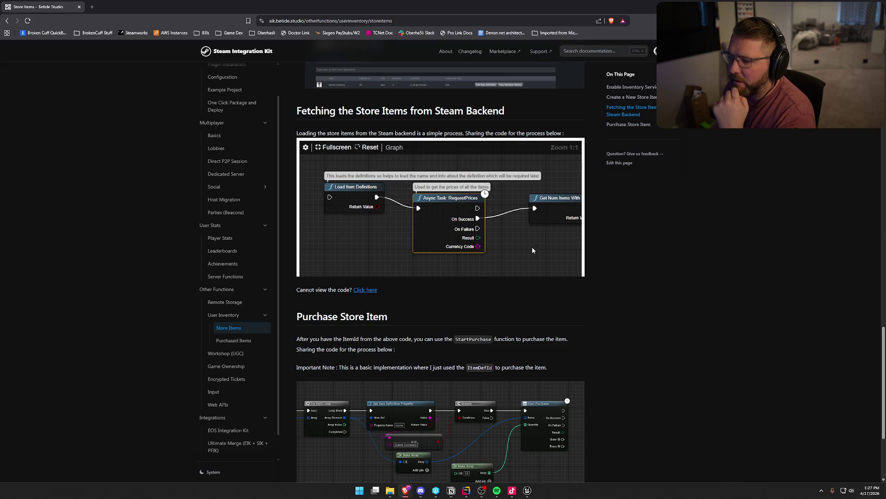
{"action": "left_click_drag", "start_coordinate": [532, 250], "coordinate": [418, 241]}
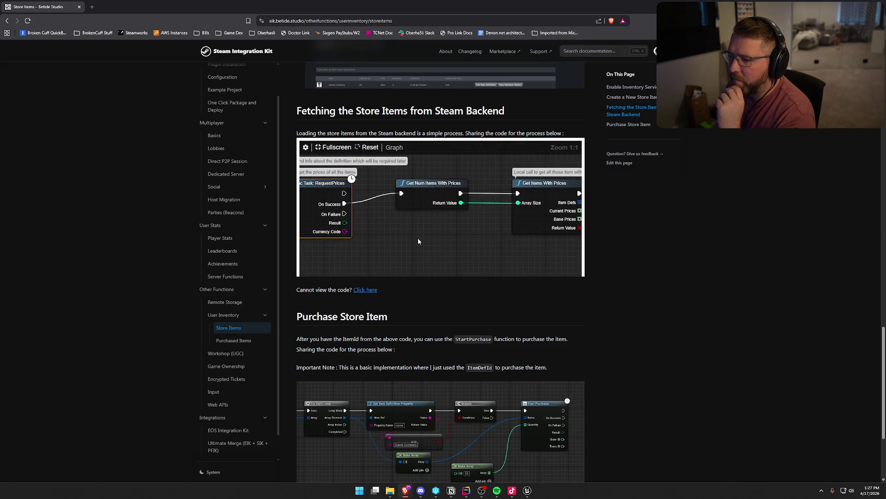
{"action": "left_click_drag", "start_coordinate": [431, 183], "coordinate": [405, 194]}
{"action": "left_click_drag", "start_coordinate": [430, 241], "coordinate": [349, 241]}
{"action": "mouse_move", "coordinate": [451, 190]}
{"action": "left_mouse_down"}
{"action": "mouse_move", "coordinate": [389, 202]}
{"action": "mouse_move", "coordinate": [403, 194]}
{"action": "left_mouse_up"}
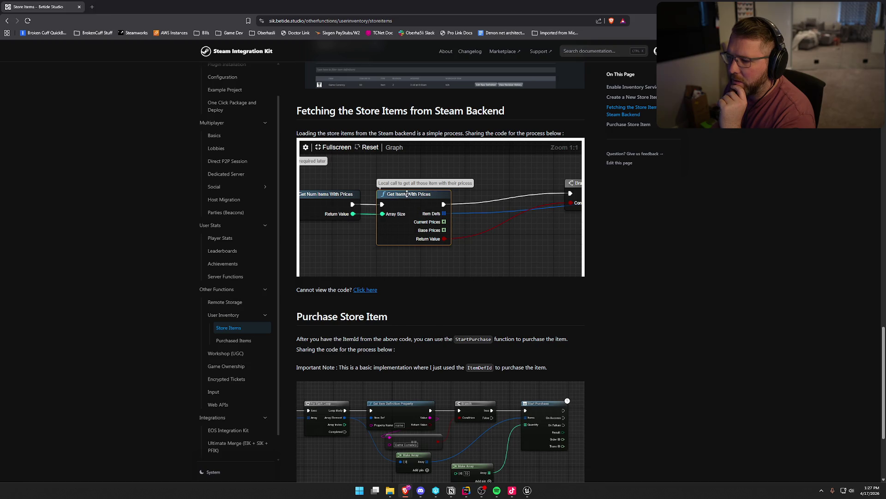
{"action": "left_click_drag", "start_coordinate": [512, 246], "coordinate": [400, 251]}
{"action": "left_click_drag", "start_coordinate": [475, 236], "coordinate": [405, 245]}
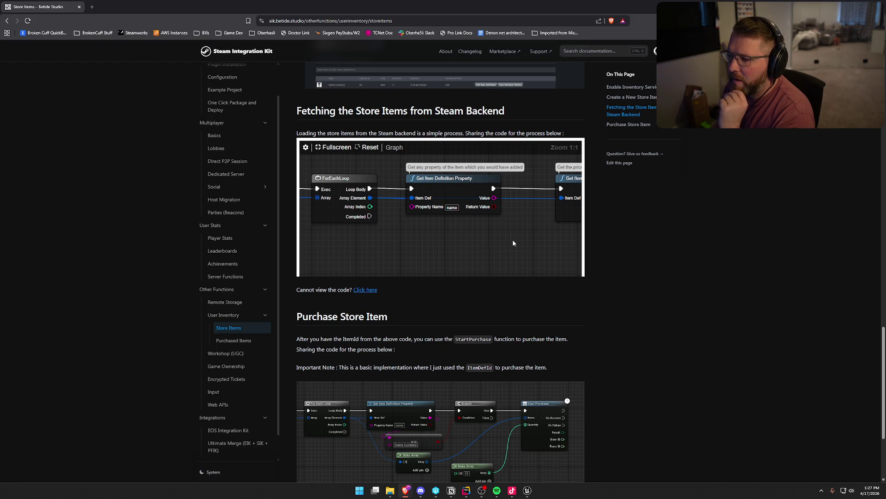
{"action": "left_click_drag", "start_coordinate": [512, 243], "coordinate": [399, 235]}
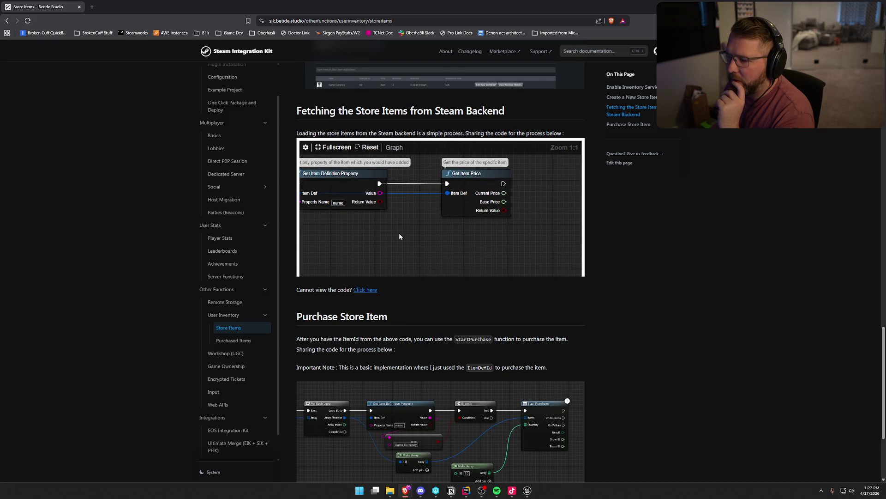
{"action": "left_click_drag", "start_coordinate": [378, 234], "coordinate": [418, 236]}
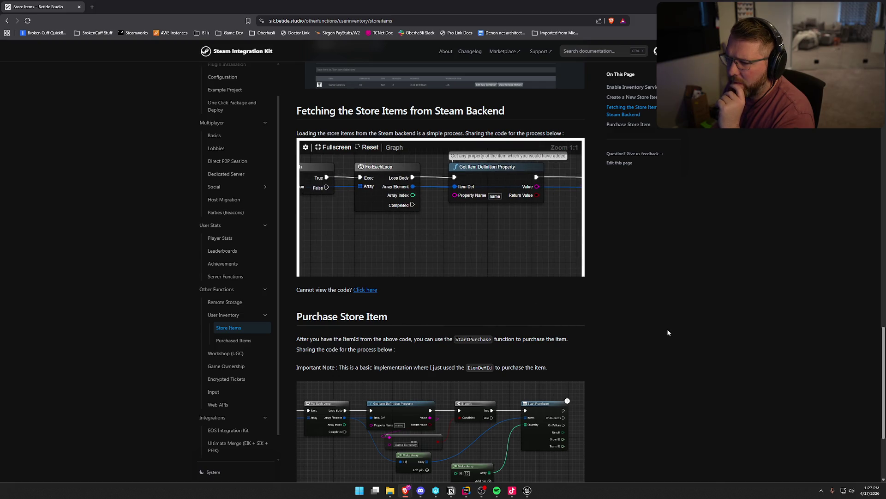
Scroll to the bottom of the page and open the Purchased Items guide
{"action": "scroll", "coordinate": [668, 332], "scroll_direction": "down", "scroll_amount": 3}
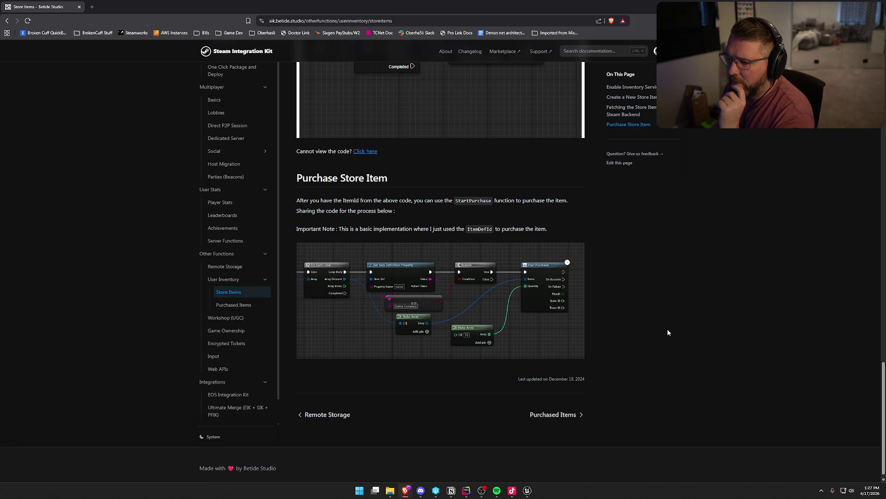
{"action": "scroll", "coordinate": [668, 332], "scroll_direction": "down", "scroll_amount": 1}
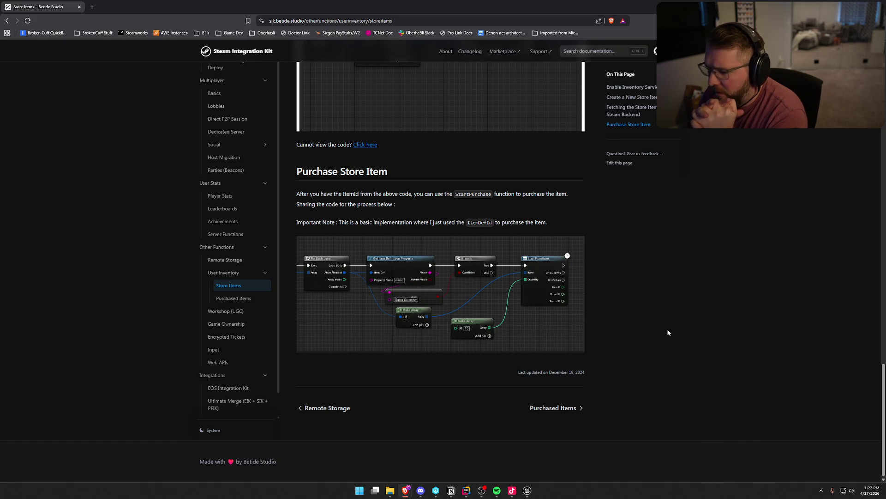
{"action": "left_click", "coordinate": [218, 299]}
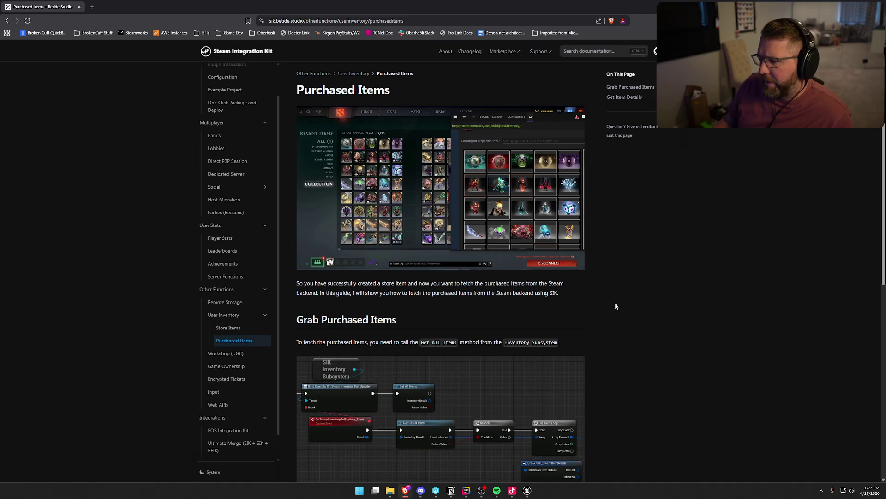
Scroll the Purchased Items page to Get Item Details, then switch back to the Unreal editor
{"action": "scroll", "coordinate": [615, 307], "scroll_direction": "down", "scroll_amount": 3}
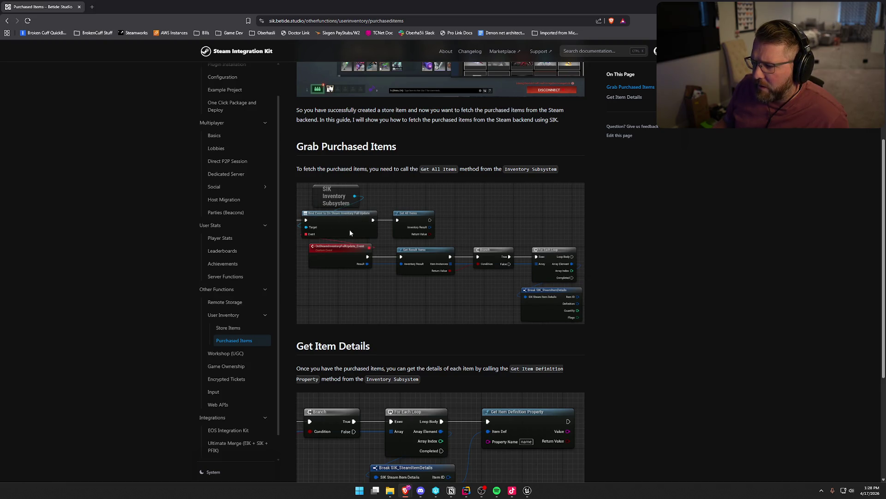
{"action": "key", "text": "alt+Tab"}
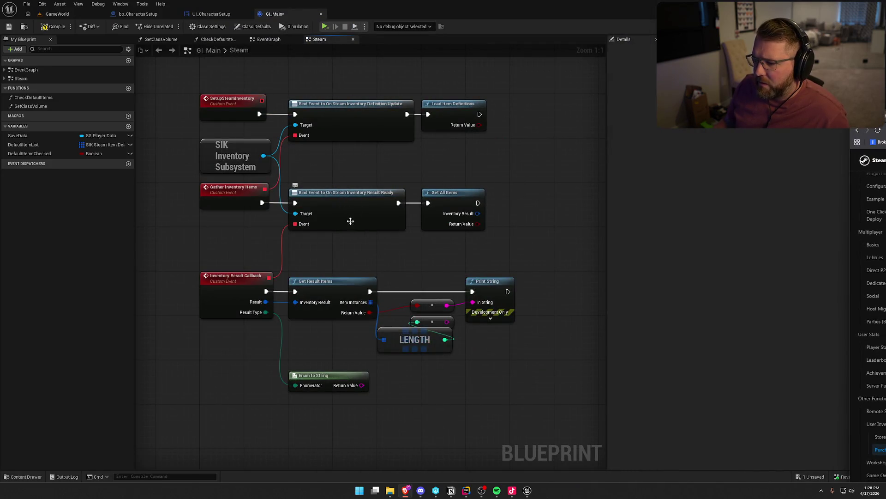
Add a Bind Event to On Steam Inventory Full Update node between Gather Inventory Items and Get All Items
{"action": "right_click", "coordinate": [320, 246]}
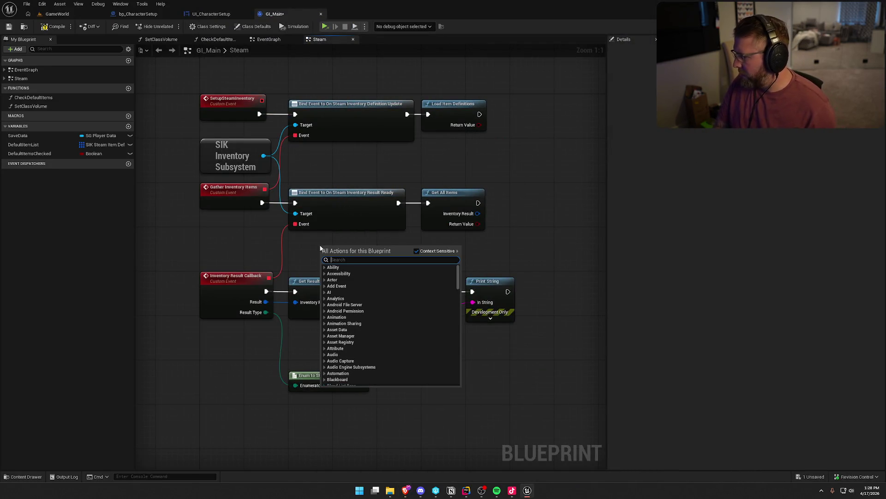
{"action": "key", "text": "Escape"}
{"action": "left_click_drag", "start_coordinate": [295, 224], "coordinate": [309, 240]}
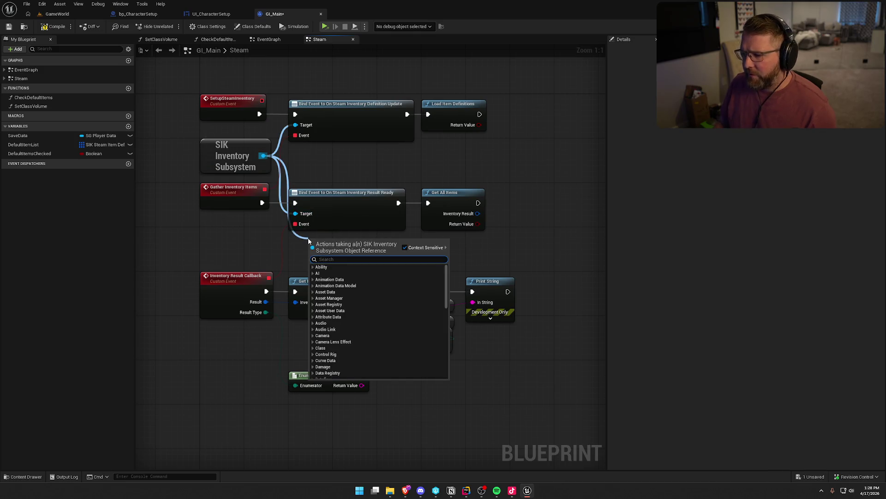
{"action": "type", "text": "bind event"}
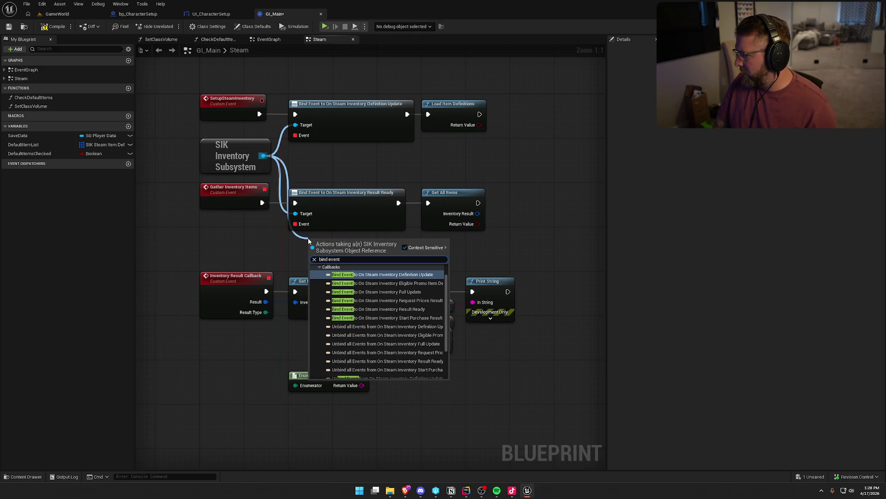
{"action": "type", "text": " to on"}
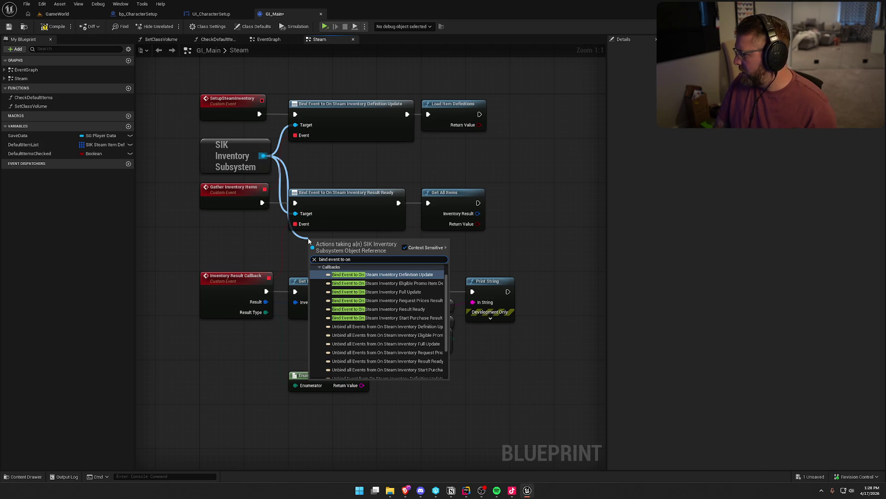
{"action": "type", "text": " steamin"}
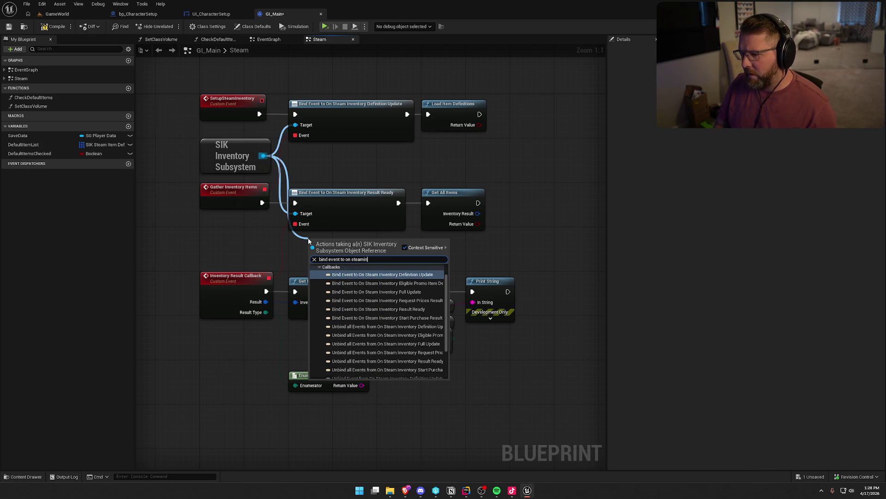
{"action": "key", "text": "Down"}
{"action": "key", "text": "Down"}
{"action": "key", "text": "Return"}
{"action": "mouse_move", "coordinate": [354, 254]}
{"action": "left_mouse_down"}
{"action": "mouse_move", "coordinate": [355, 169]}
{"action": "mouse_move", "coordinate": [340, 159]}
{"action": "left_mouse_up"}
{"action": "mouse_move", "coordinate": [261, 202]}
{"action": "left_mouse_down"}
{"action": "mouse_move", "coordinate": [323, 175]}
{"action": "mouse_move", "coordinate": [401, 164]}
{"action": "mouse_move", "coordinate": [436, 206]}
{"action": "left_mouse_up"}
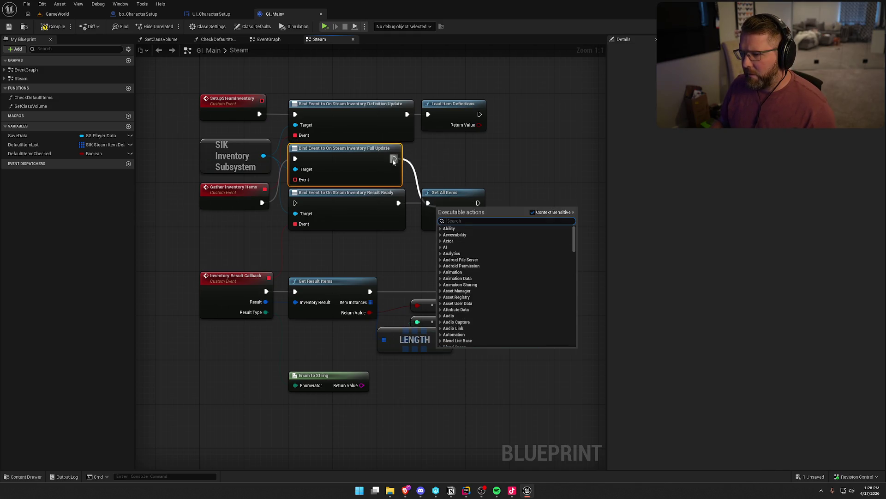
{"action": "left_click", "coordinate": [419, 224]}
Create a custom event named 'Full Update' from the bind's Event pin
{"action": "mouse_move", "coordinate": [317, 127]}
{"action": "left_mouse_down"}
{"action": "mouse_move", "coordinate": [326, 158]}
{"action": "mouse_move", "coordinate": [321, 375]}
{"action": "left_mouse_up"}
{"action": "type", "text": "cust"}
{"action": "key", "text": "Return"}
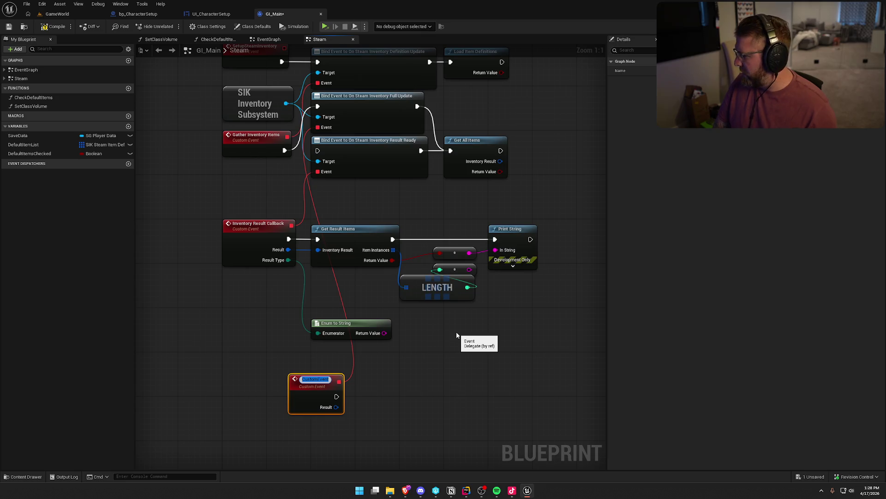
{"action": "type", "text": "Full Update"}
{"action": "key", "text": "Return"}
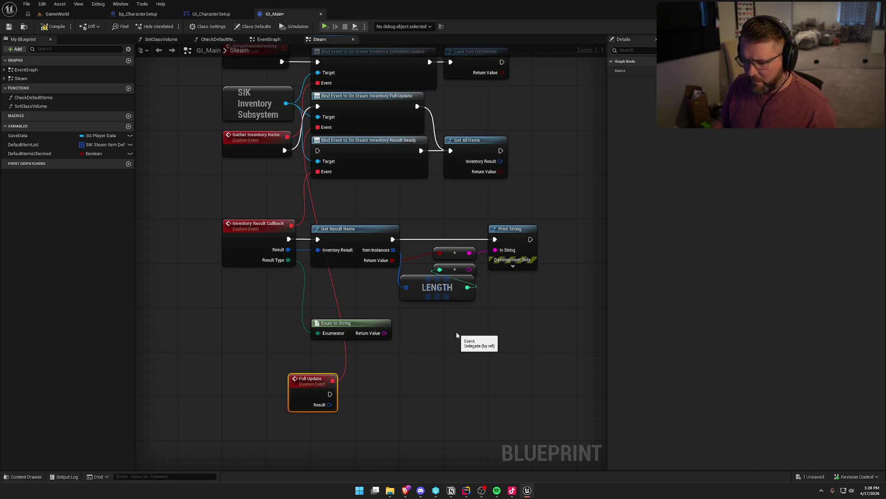
{"action": "left_click_drag", "start_coordinate": [289, 276], "coordinate": [224, 254]}
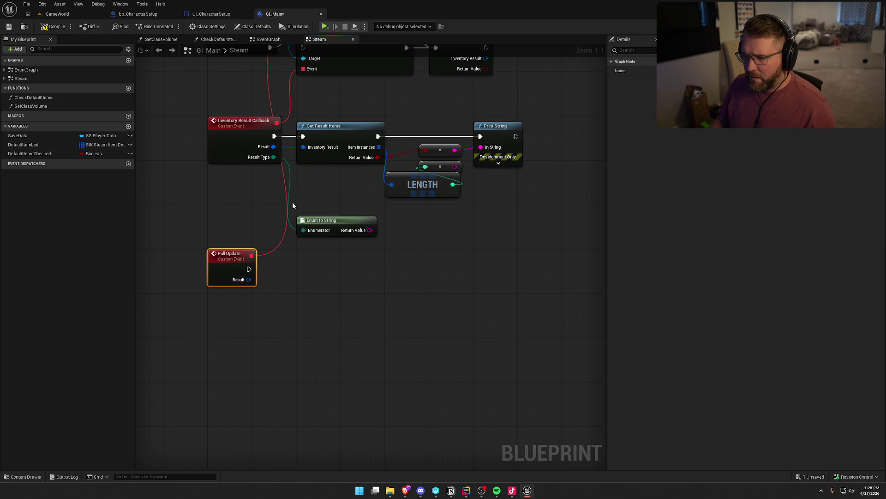
Move the Get Result Items print chain onto Full Update, deleting Enum to String and the unused converter
{"action": "left_click", "coordinate": [275, 136], "text": "alt"}
{"action": "left_click_drag", "start_coordinate": [300, 165], "coordinate": [364, 282]}
{"action": "key", "text": "Delete"}
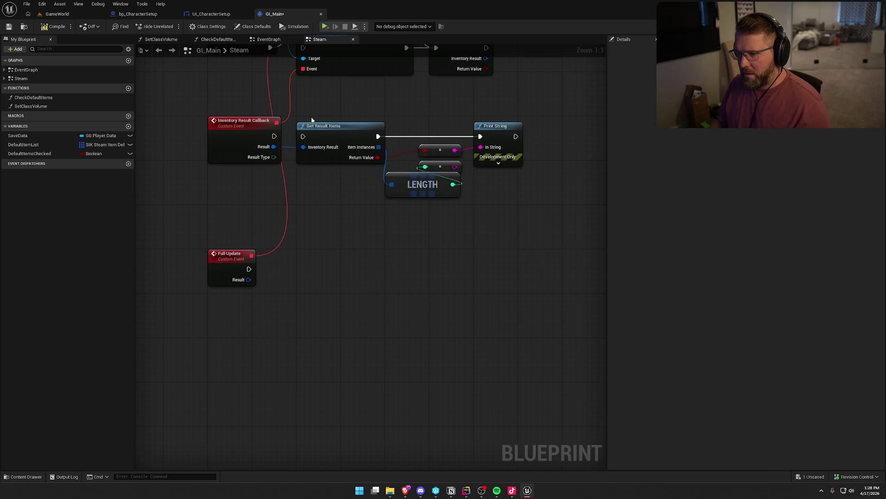
{"action": "mouse_move", "coordinate": [515, 250]}
{"action": "left_mouse_down"}
{"action": "mouse_move", "coordinate": [326, 135]}
{"action": "mouse_move", "coordinate": [336, 214]}
{"action": "mouse_move", "coordinate": [247, 280]}
{"action": "mouse_move", "coordinate": [314, 220]}
{"action": "mouse_move", "coordinate": [330, 259]}
{"action": "left_mouse_up"}
{"action": "left_click", "coordinate": [343, 218]}
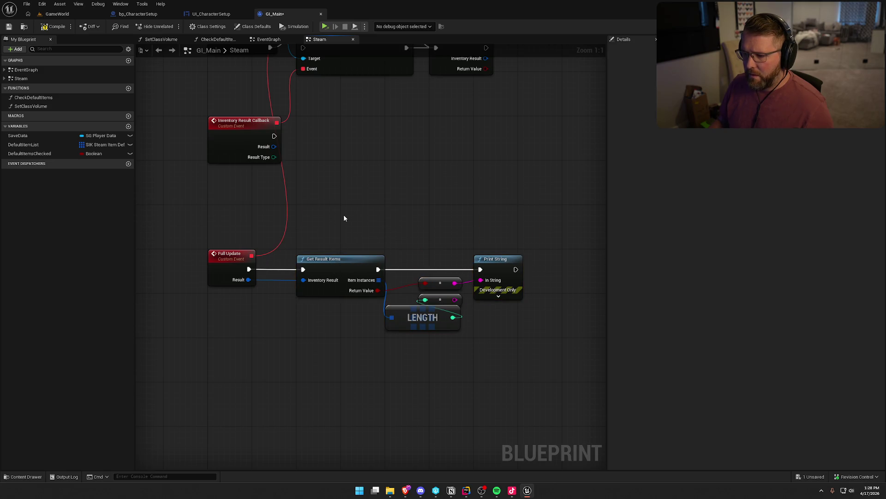
{"action": "left_click_drag", "start_coordinate": [456, 300], "coordinate": [480, 280]}
{"action": "left_click", "coordinate": [440, 282]}
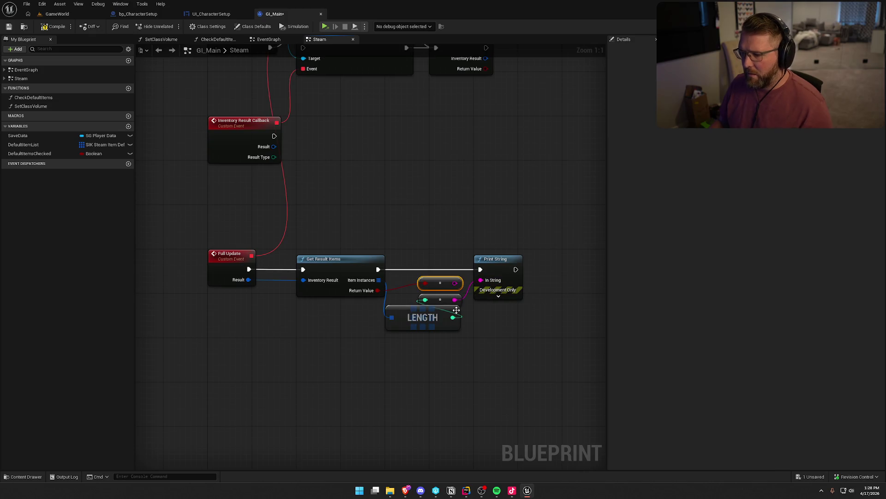
{"action": "key", "text": "Delete"}
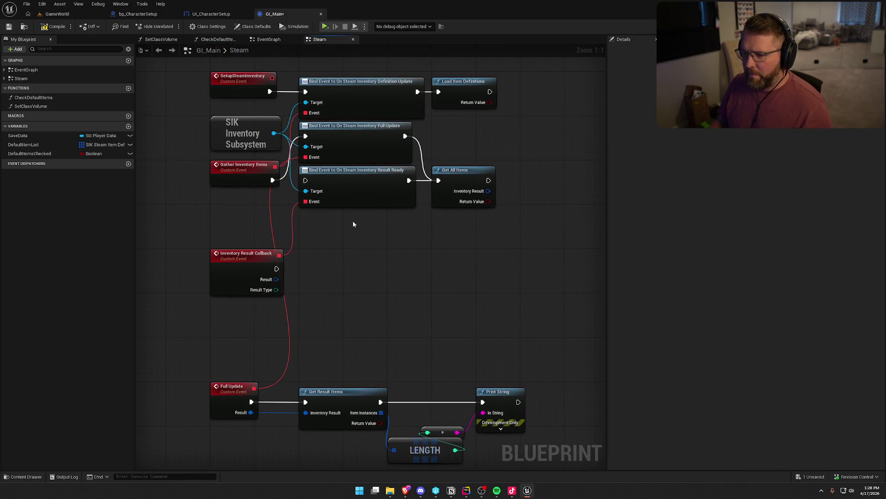
Delete the old result callback and Result Ready bind, tidy the layout, and save GI_Main
{"action": "left_click_drag", "start_coordinate": [353, 184], "coordinate": [353, 276]}
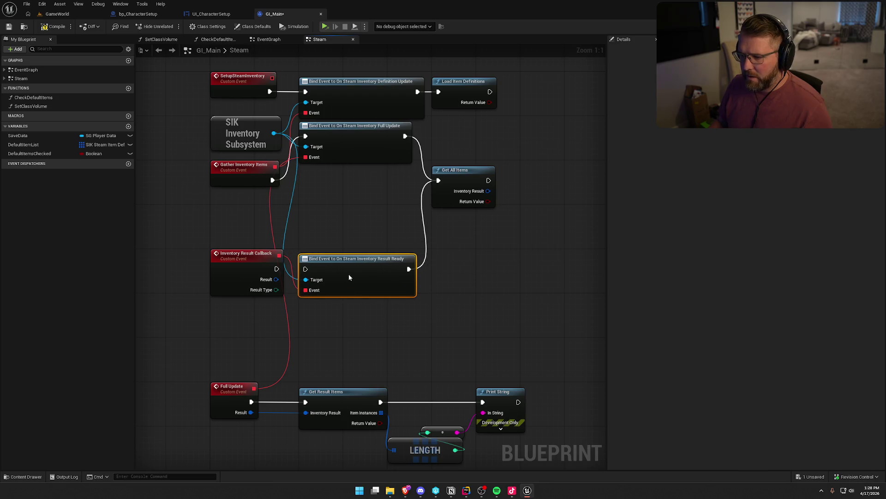
{"action": "left_click_drag", "start_coordinate": [356, 150], "coordinate": [357, 200]}
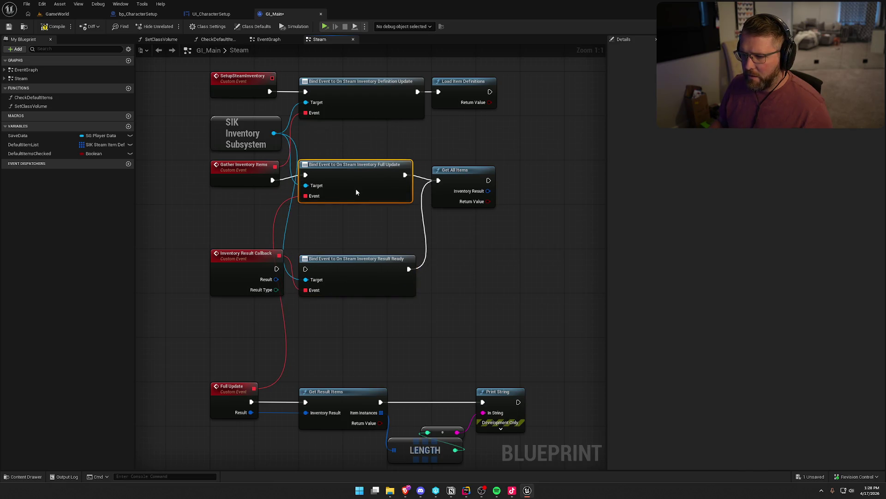
{"action": "left_click_drag", "start_coordinate": [355, 189], "coordinate": [355, 194]}
{"action": "left_click_drag", "start_coordinate": [334, 227], "coordinate": [191, 297]}
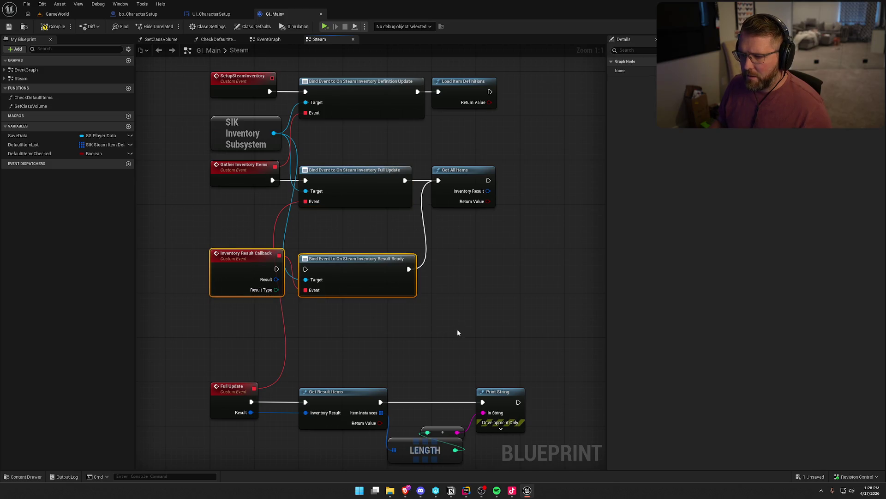
{"action": "key", "text": "Delete"}
{"action": "mouse_move", "coordinate": [228, 340]}
{"action": "left_mouse_down"}
{"action": "mouse_move", "coordinate": [521, 464]}
{"action": "mouse_move", "coordinate": [220, 221]}
{"action": "mouse_move", "coordinate": [227, 216]}
{"action": "left_mouse_up"}
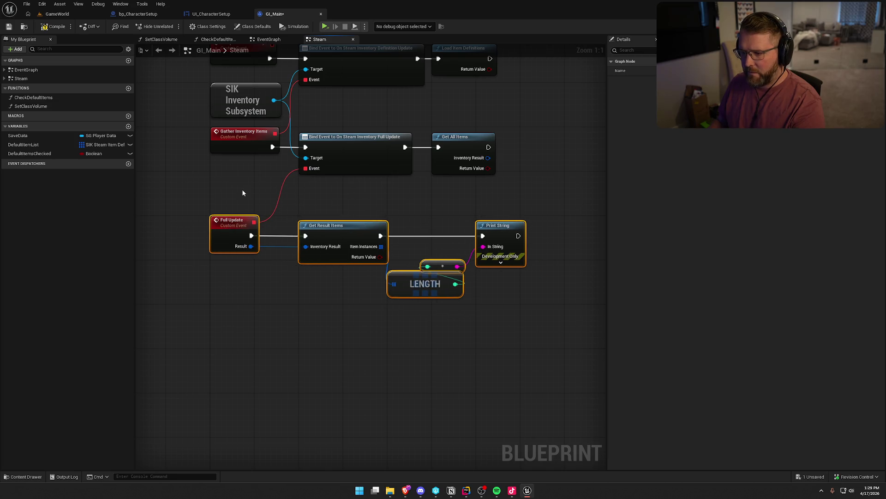
{"action": "left_click", "coordinate": [242, 189]}
{"action": "left_click_drag", "start_coordinate": [238, 259], "coordinate": [249, 271]}
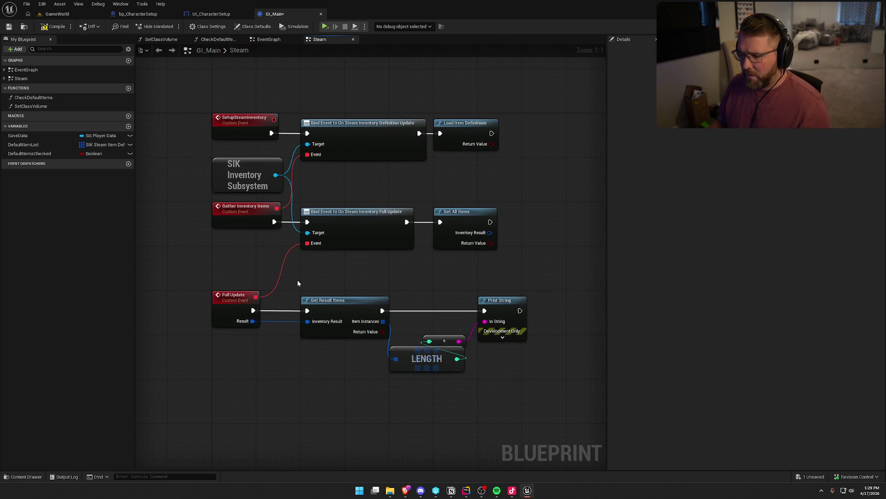
{"action": "key", "text": "ctrl+s"}
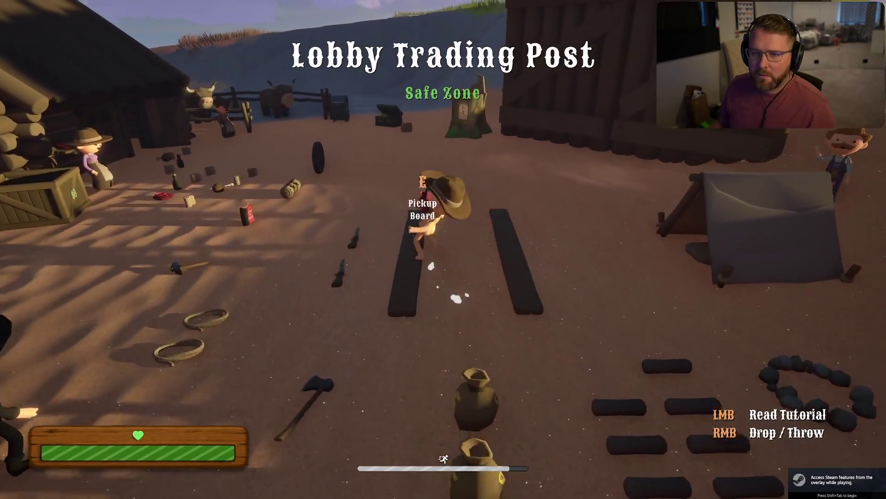
Exit the Trail & Error play test and bring up the SIK docs maximized in Brave
{"action": "key", "text": "w"}
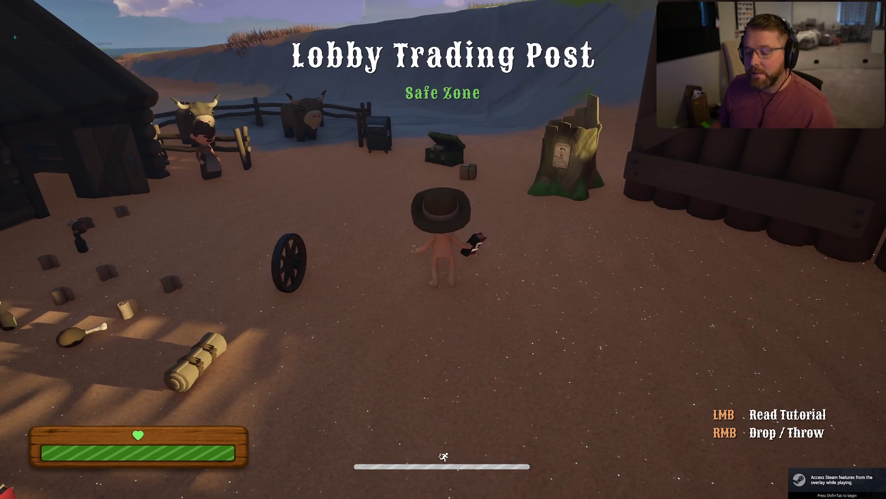
{"action": "key", "text": "grave"}
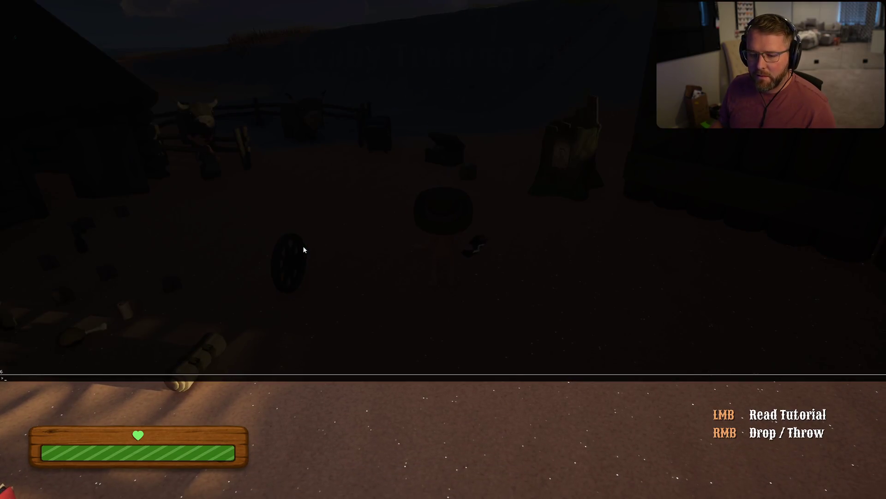
{"action": "key", "text": "grave"}
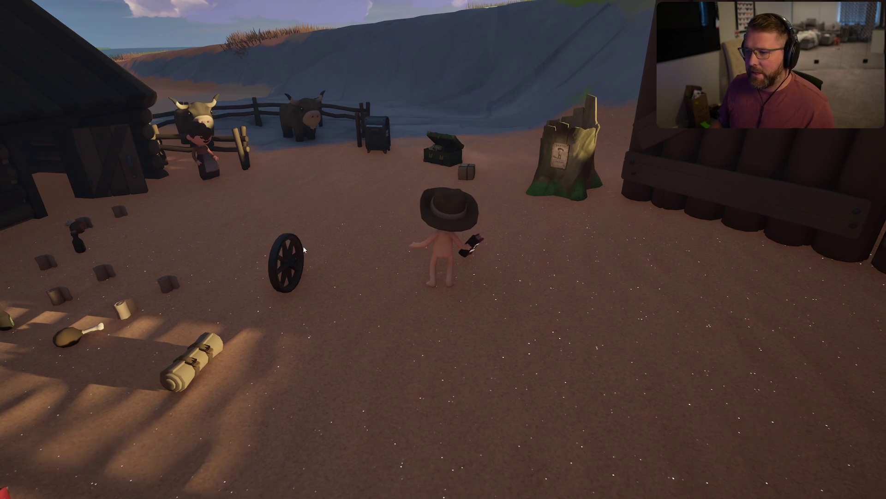
{"action": "key", "text": "Escape"}
{"action": "left_click", "coordinate": [411, 347]}
{"action": "left_click", "coordinate": [395, 265]}
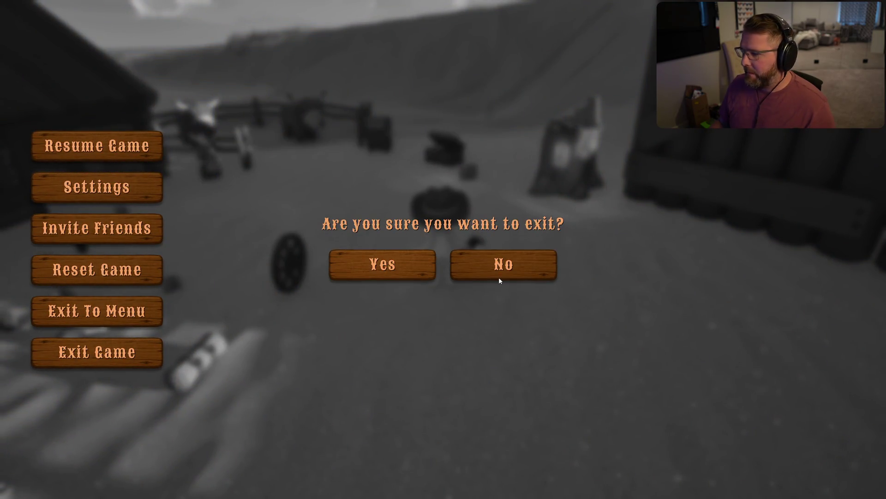
{"action": "left_click", "coordinate": [405, 490]}
{"action": "double_click", "coordinate": [408, 83]}
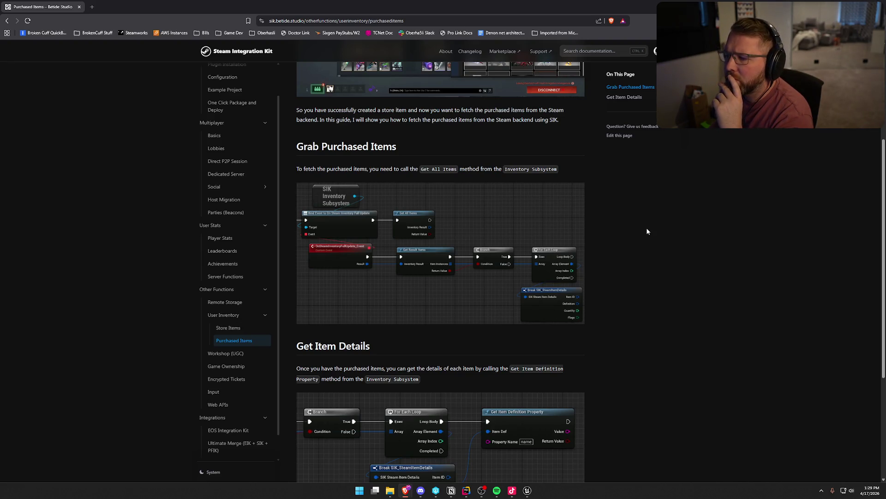
Scroll the Purchased Items page to Get Item Details, then move the browser aside
{"action": "scroll", "coordinate": [647, 231], "scroll_direction": "down", "scroll_amount": 4}
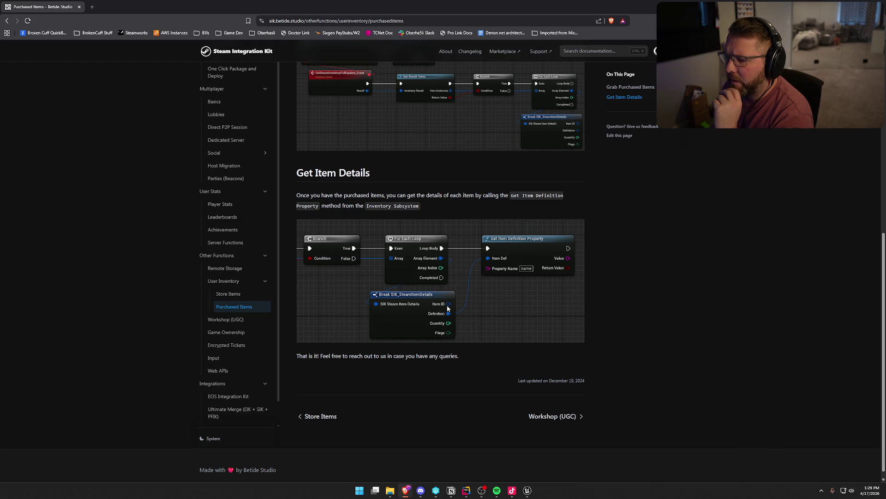
{"action": "mouse_move", "coordinate": [360, 1]}
{"action": "left_mouse_down"}
{"action": "mouse_move", "coordinate": [582, 84]}
{"action": "mouse_move", "coordinate": [885, 93]}
{"action": "left_mouse_up"}
Replace Print String and LENGTH with a For Each Loop over Get Result Items' Item Instances
{"action": "left_click_drag", "start_coordinate": [566, 248], "coordinate": [536, 152]}
{"action": "left_click_drag", "start_coordinate": [390, 192], "coordinate": [528, 304]}
{"action": "key", "text": "Delete"}
{"action": "key", "text": "ctrl+v"}
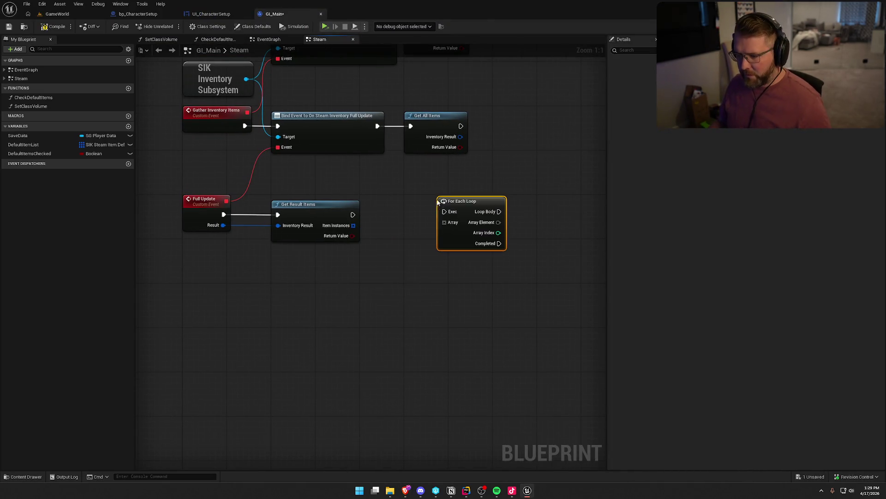
{"action": "mouse_move", "coordinate": [444, 222]}
{"action": "left_mouse_down"}
{"action": "mouse_move", "coordinate": [353, 225]}
{"action": "mouse_move", "coordinate": [444, 211]}
{"action": "mouse_move", "coordinate": [426, 207]}
{"action": "left_mouse_up"}
{"action": "left_click_drag", "start_coordinate": [485, 234], "coordinate": [383, 224]}
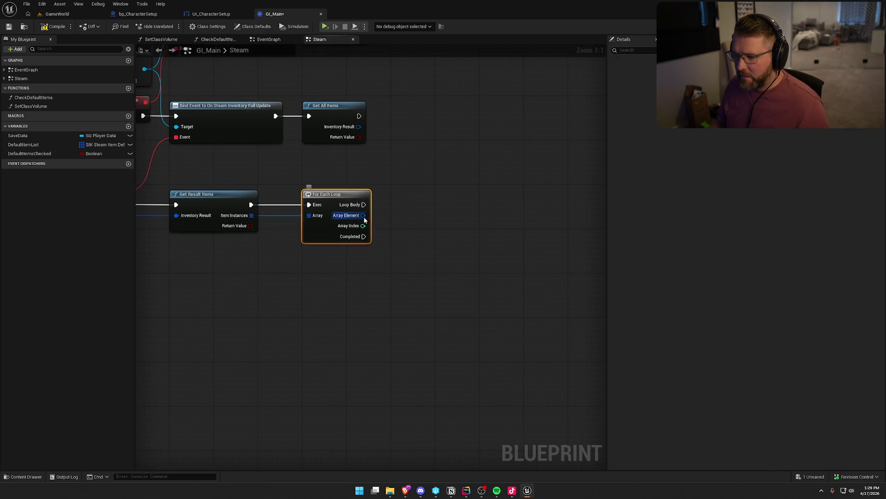
Split the Array Element and Item ID pins, and add a Print String from Loop Body
{"action": "right_click", "coordinate": [364, 217]}
{"action": "left_click", "coordinate": [390, 251]}
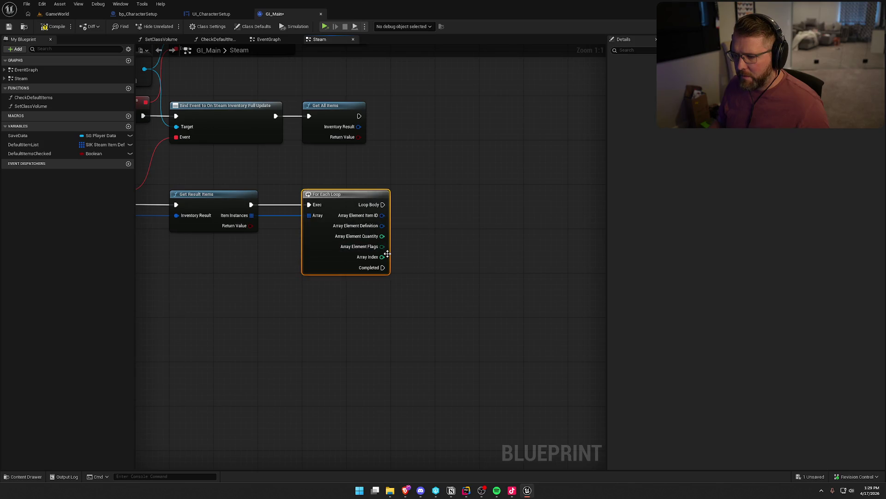
{"action": "right_click", "coordinate": [382, 217]}
{"action": "left_click", "coordinate": [406, 248]}
{"action": "left_click_drag", "start_coordinate": [434, 234], "coordinate": [407, 232]}
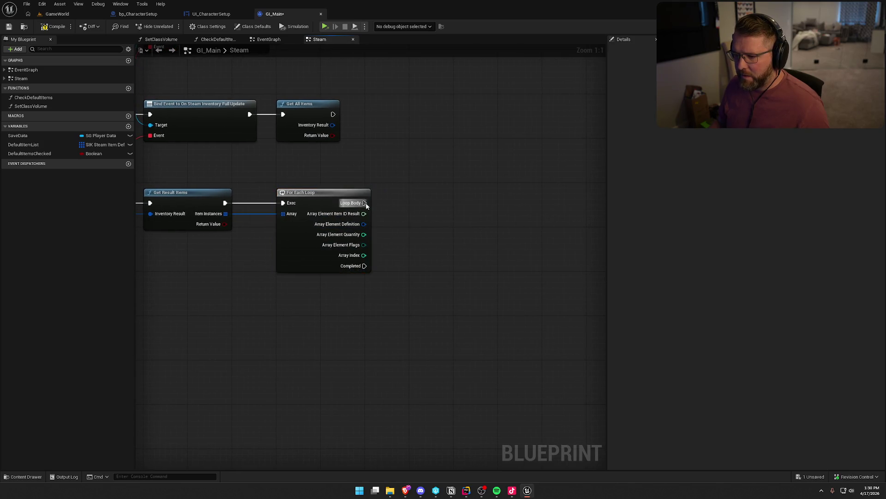
{"action": "left_click_drag", "start_coordinate": [365, 203], "coordinate": [436, 206]}
{"action": "type", "text": "print"}
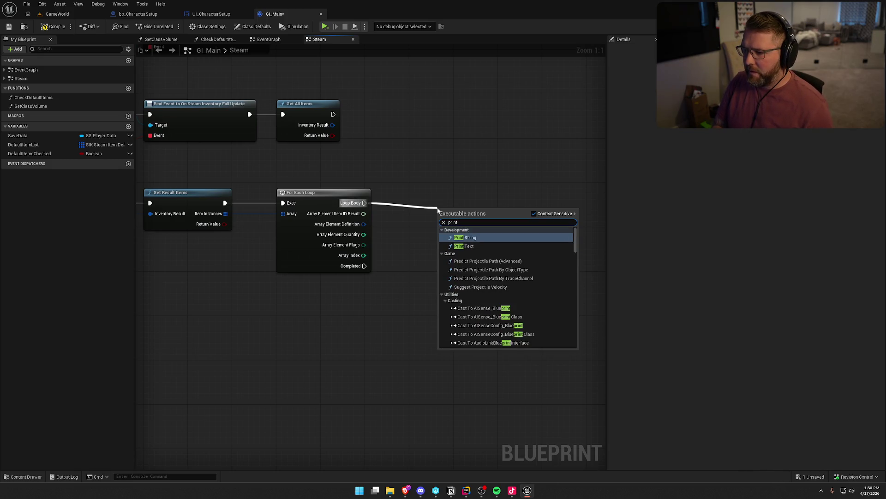
{"action": "left_click", "coordinate": [466, 237]}
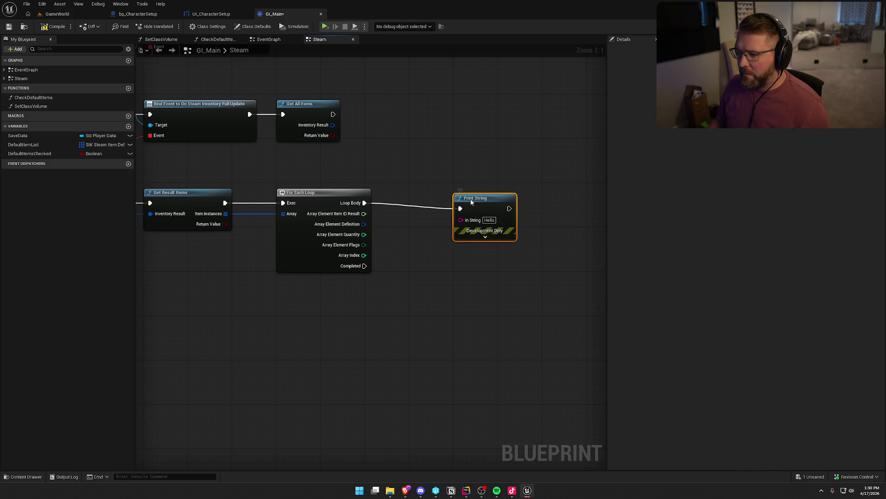
Feed Item ID Result into Print String's In String with Duration 5 and red text colour
{"action": "left_click_drag", "start_coordinate": [368, 213], "coordinate": [460, 219]}
{"action": "left_click_drag", "start_coordinate": [407, 198], "coordinate": [420, 224]}
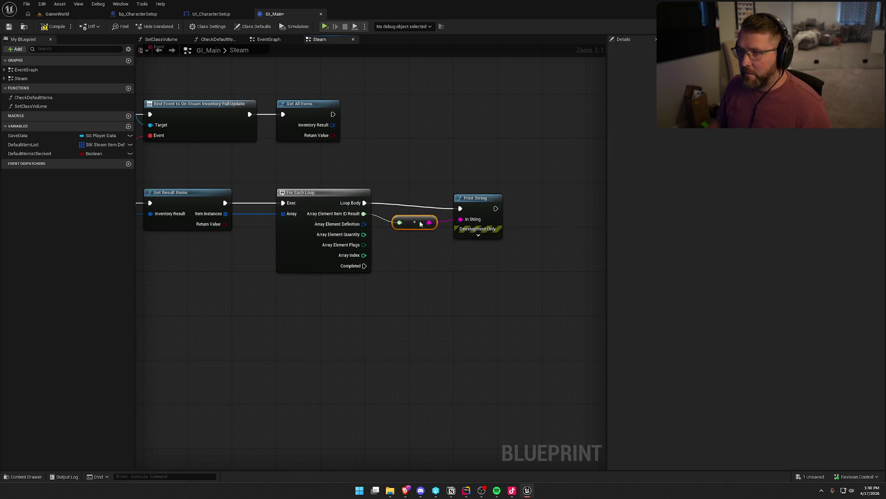
{"action": "left_click_drag", "start_coordinate": [493, 223], "coordinate": [492, 218]}
{"action": "left_click", "coordinate": [478, 229]}
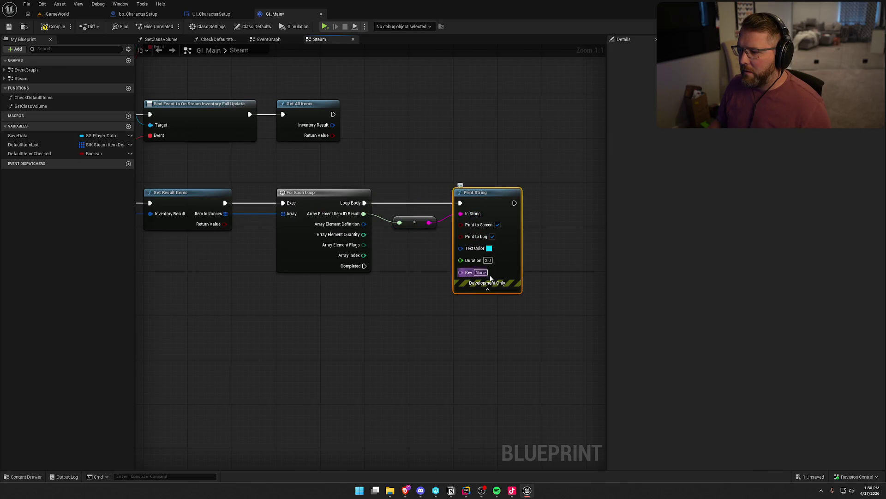
{"action": "type", "text": "5"}
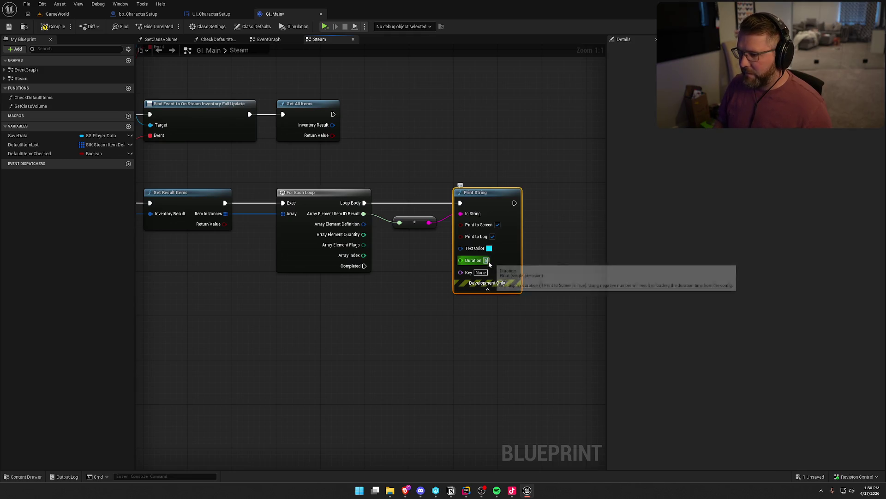
{"action": "left_click", "coordinate": [489, 249]}
{"action": "left_click", "coordinate": [591, 387]}
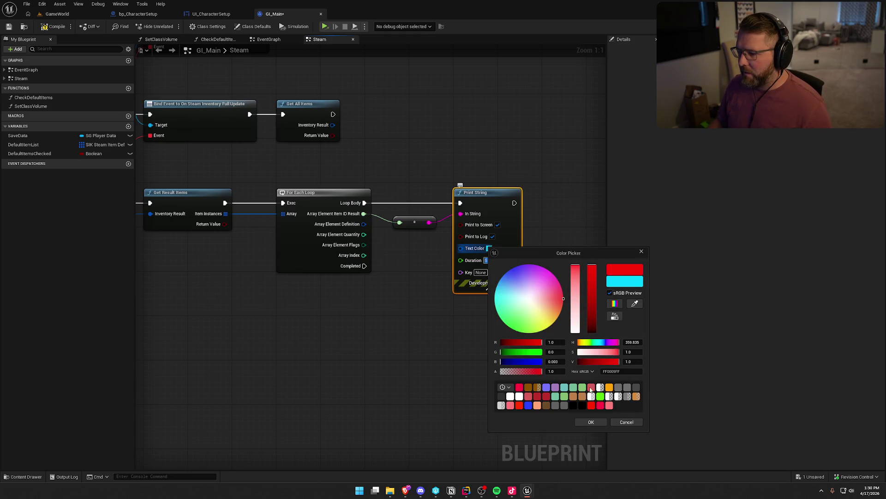
{"action": "left_click", "coordinate": [591, 422]}
{"action": "left_click_drag", "start_coordinate": [385, 333], "coordinate": [435, 344]}
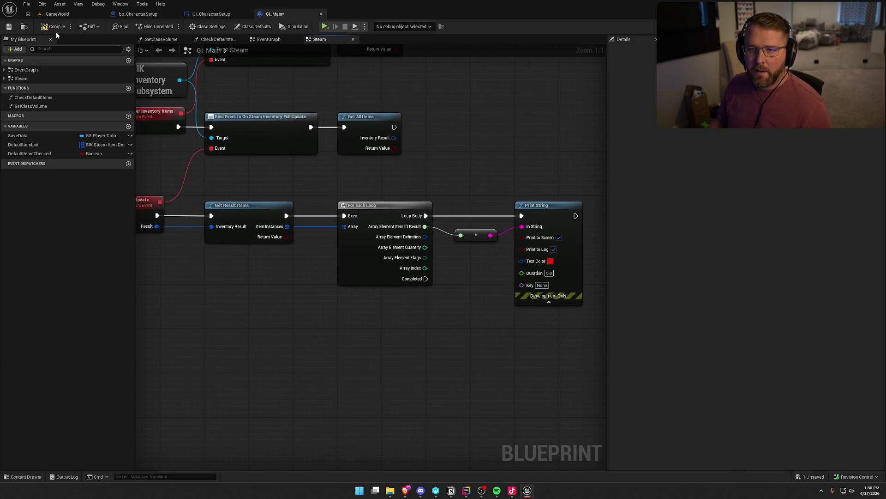
{"action": "left_click", "coordinate": [60, 14]}
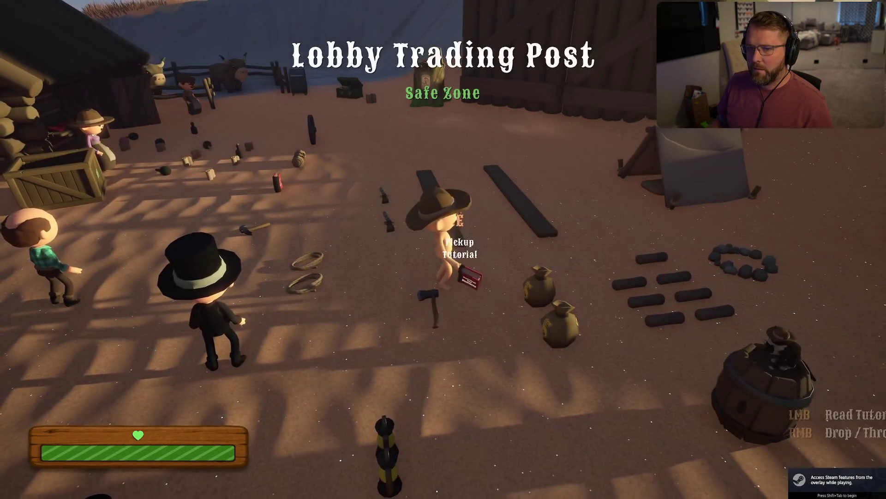
Check the red item text in the play test, exit the game, and return to GI_Main
{"action": "key", "text": "shift+w"}
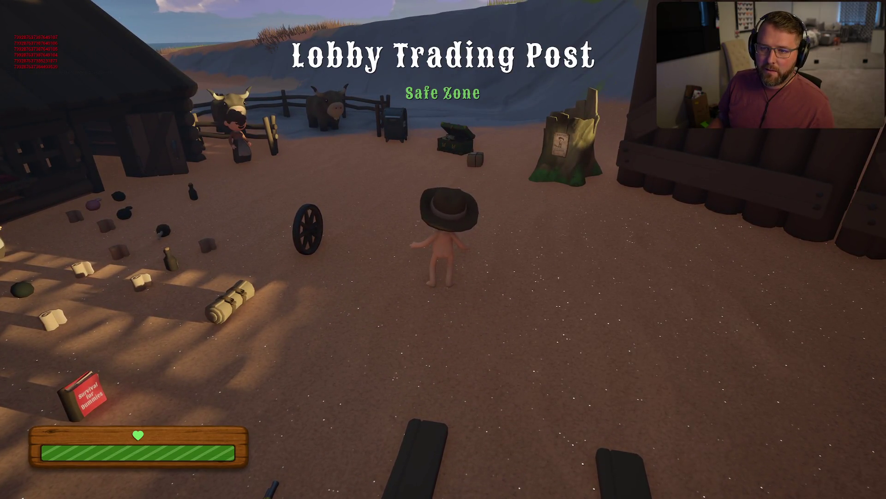
{"action": "key", "text": "Escape"}
{"action": "left_click", "coordinate": [439, 359]}
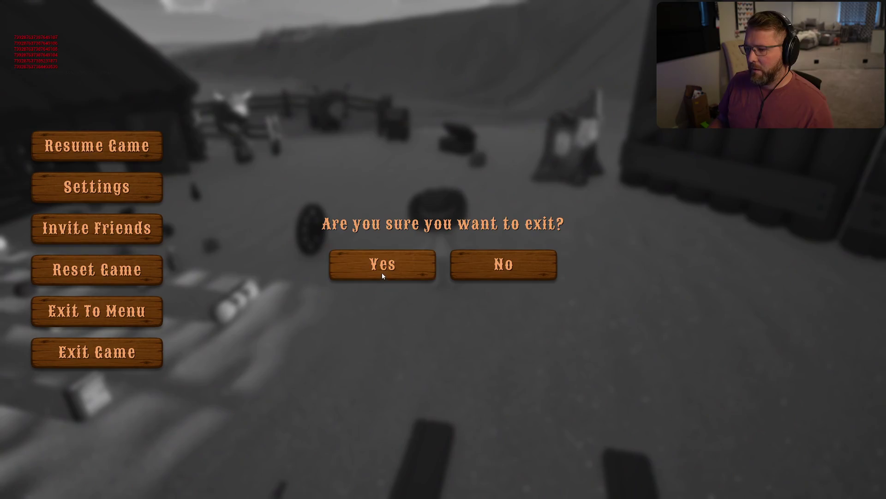
{"action": "left_click", "coordinate": [384, 251]}
{"action": "left_click", "coordinate": [274, 14]}
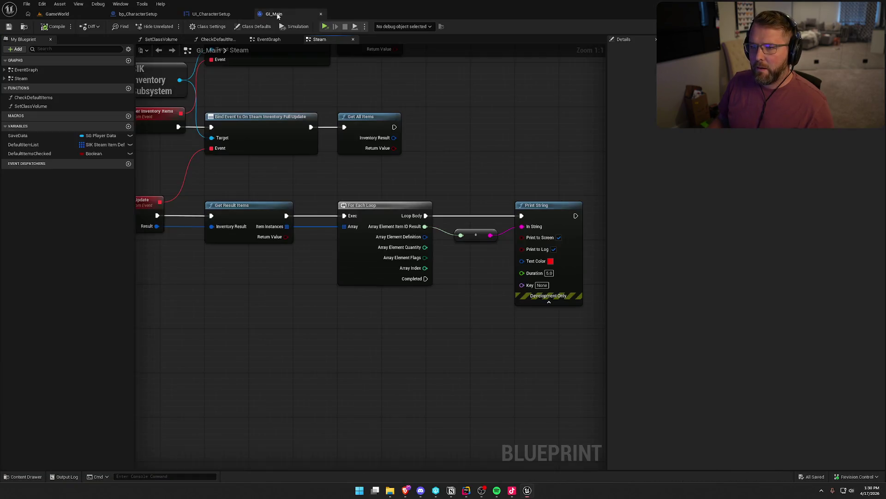
Split the Definition pin, print Definition Result instead of Item ID, remove the old converter, and compile
{"action": "left_click_drag", "start_coordinate": [450, 314], "coordinate": [397, 303]}
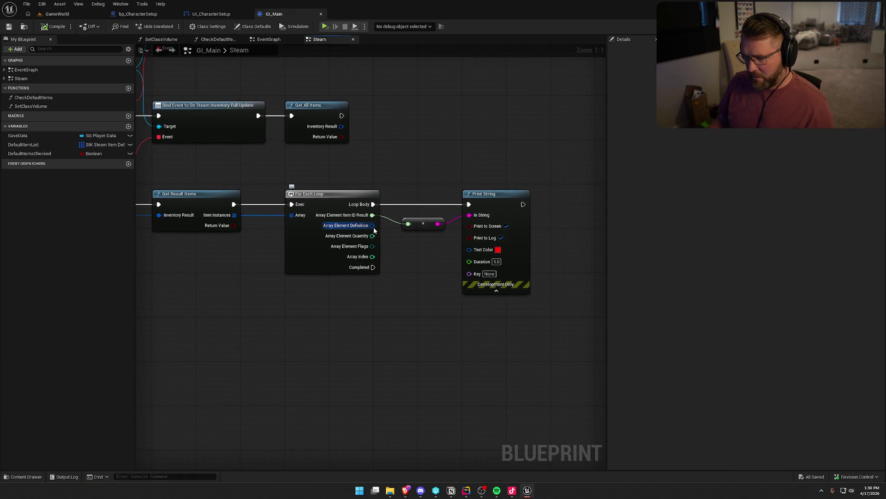
{"action": "right_click", "coordinate": [374, 229]}
{"action": "left_click", "coordinate": [396, 257]}
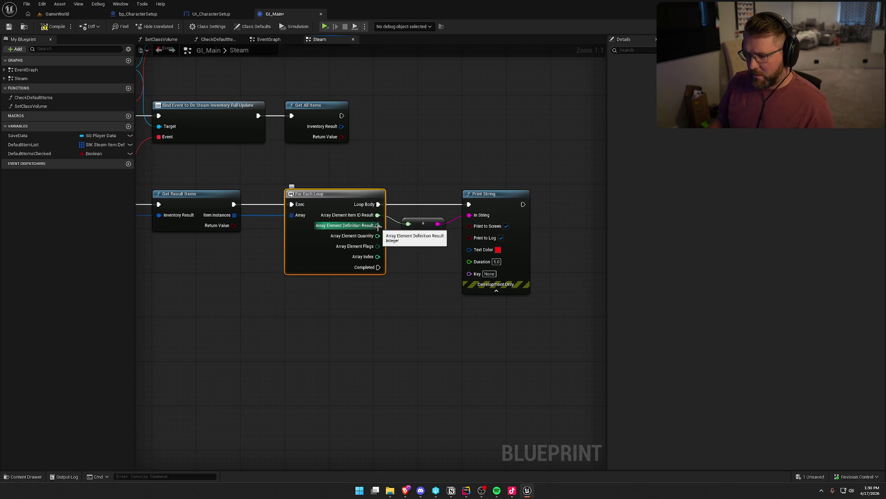
{"action": "left_click_drag", "start_coordinate": [379, 226], "coordinate": [469, 215]}
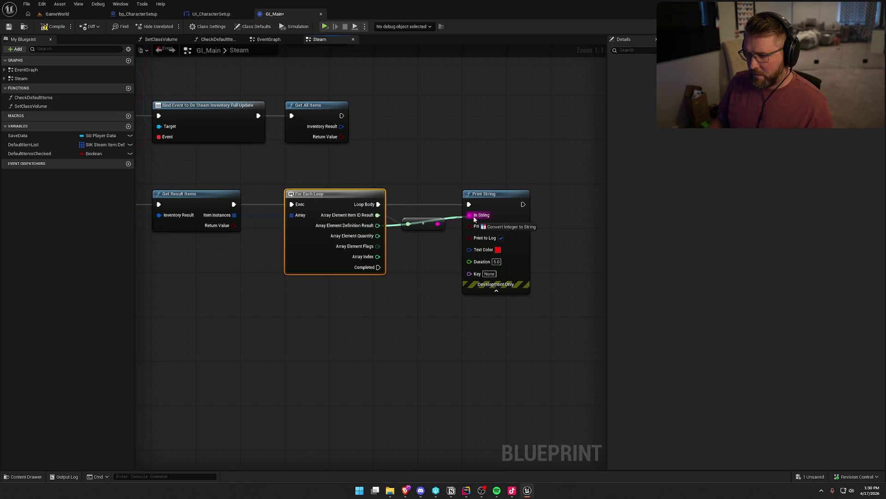
{"action": "mouse_move", "coordinate": [406, 204]}
{"action": "left_mouse_down"}
{"action": "mouse_move", "coordinate": [420, 225]}
{"action": "mouse_move", "coordinate": [420, 251]}
{"action": "mouse_move", "coordinate": [429, 220]}
{"action": "left_mouse_up"}
{"action": "left_click", "coordinate": [421, 219]}
{"action": "key", "text": "Delete"}
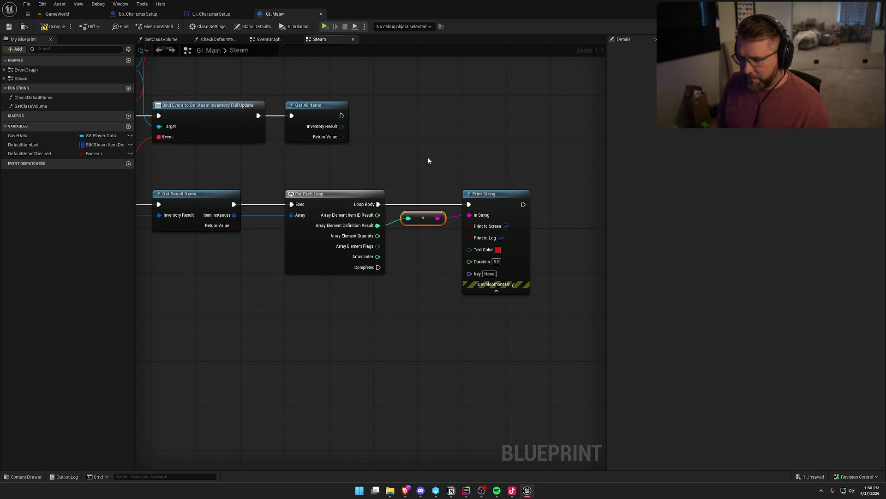
{"action": "left_click", "coordinate": [429, 160]}
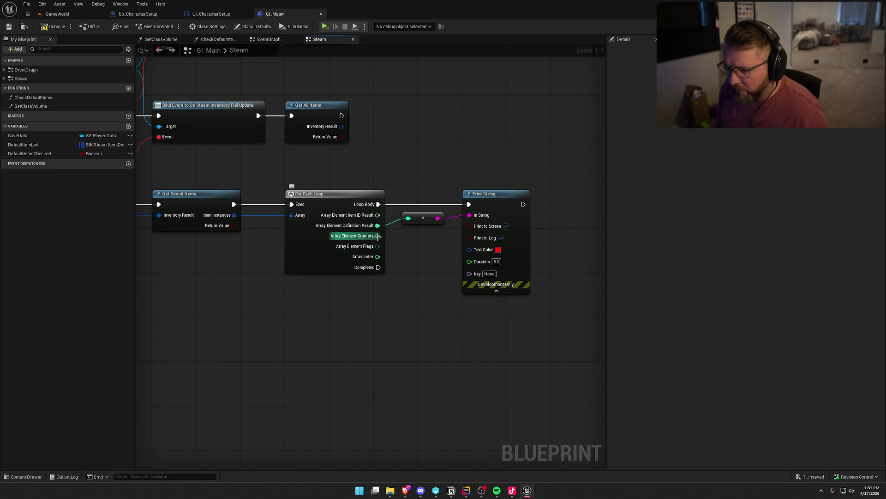
{"action": "left_click", "coordinate": [55, 27]}
{"action": "left_click", "coordinate": [63, 14]}
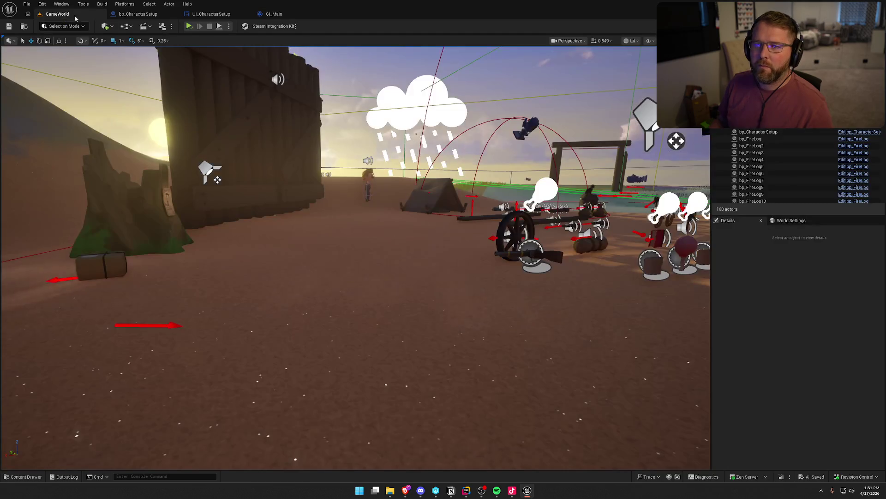
Play-test the level, sprint to the trading post, then exit via the pause menu
{"action": "left_click", "coordinate": [274, 14]}
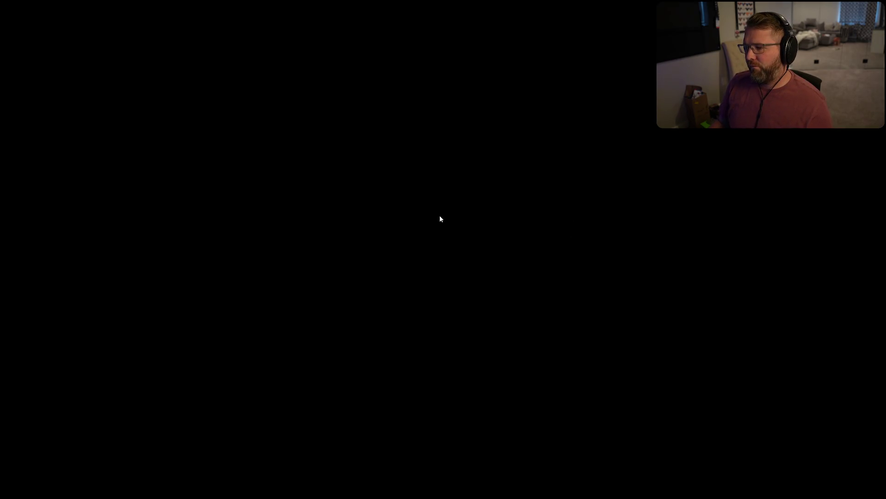
{"action": "key", "text": "shift+w"}
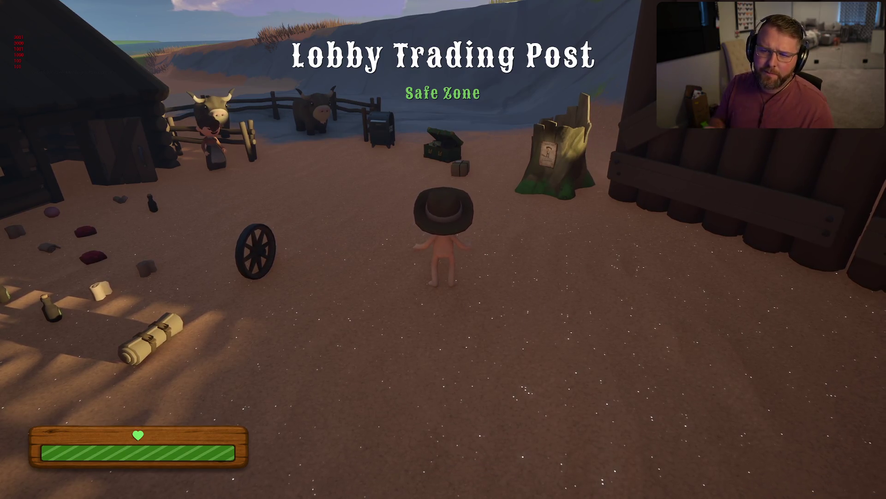
{"action": "key", "text": "Escape"}
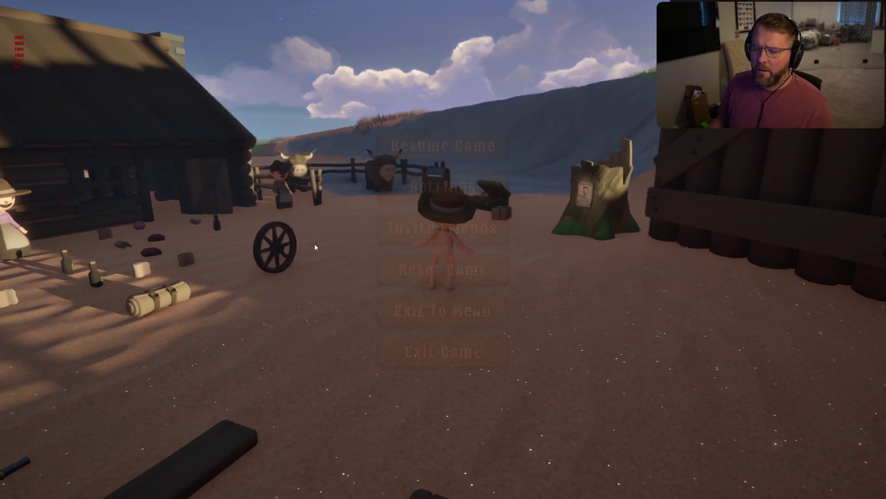
{"action": "left_click", "coordinate": [443, 353]}
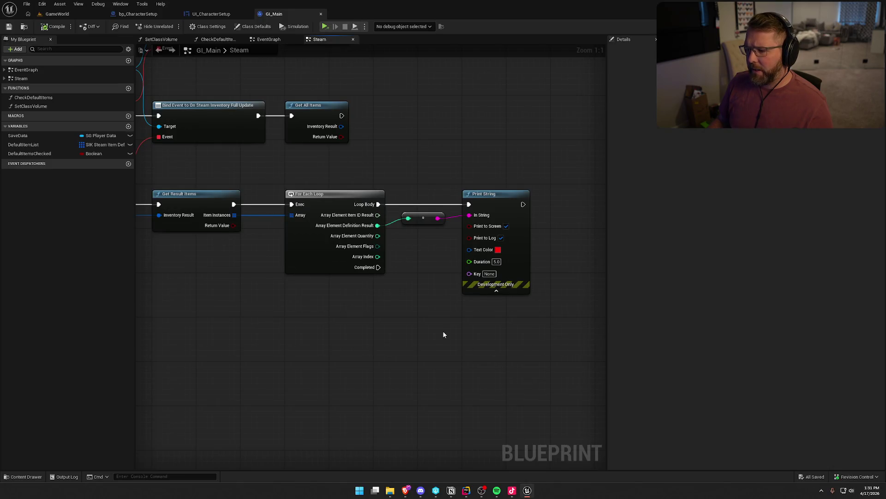
Inspect the Full Update loop nodes in the Steam graph, then switch to the browser docs
{"action": "mouse_move", "coordinate": [443, 331]}
{"action": "left_mouse_down"}
{"action": "mouse_move", "coordinate": [501, 320]}
{"action": "mouse_move", "coordinate": [467, 429]}
{"action": "mouse_move", "coordinate": [456, 351]}
{"action": "left_mouse_up"}
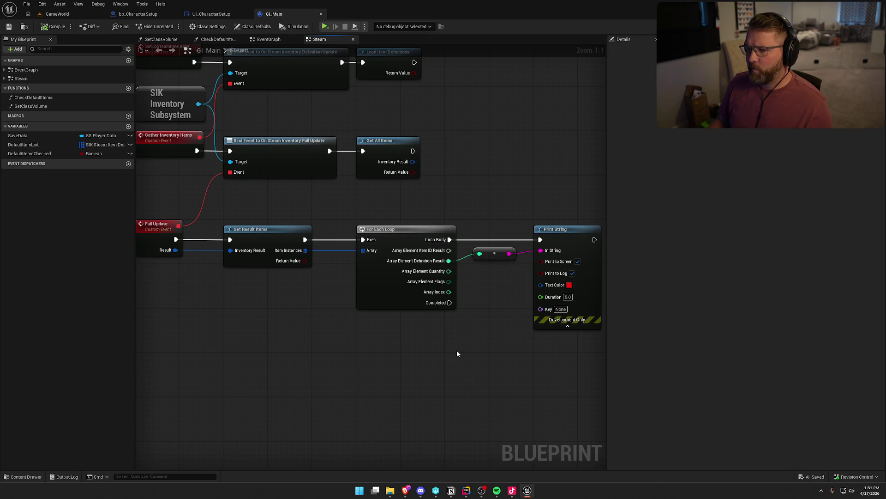
{"action": "scroll", "coordinate": [457, 353], "scroll_direction": "down", "scroll_amount": 2}
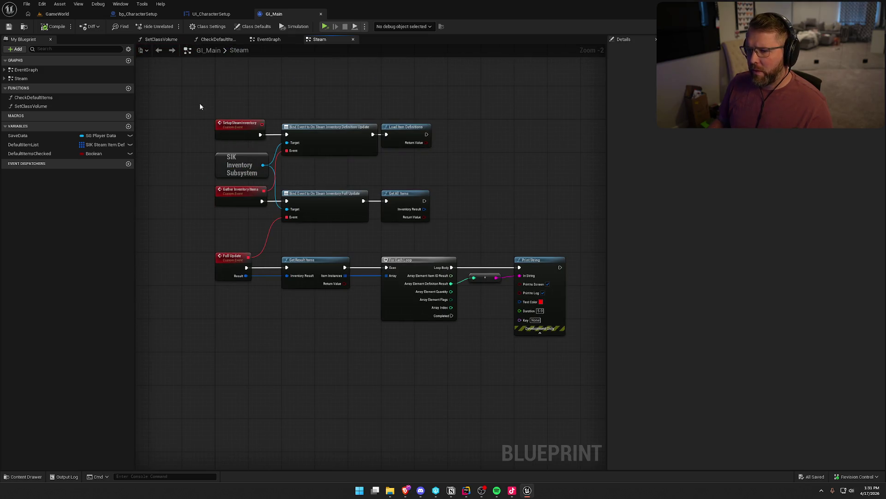
{"action": "left_click_drag", "start_coordinate": [220, 252], "coordinate": [556, 372]}
{"action": "scroll", "coordinate": [346, 346], "scroll_direction": "up", "scroll_amount": 2}
{"action": "left_click", "coordinate": [393, 373]}
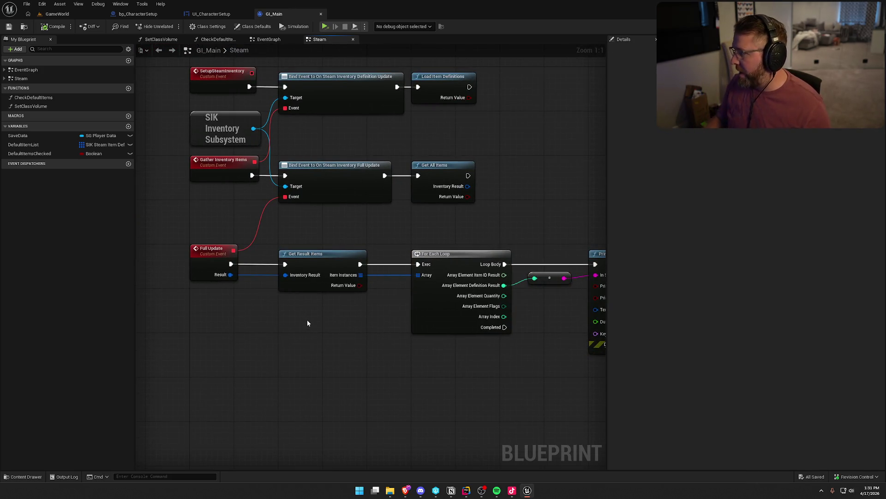
{"action": "key", "text": "alt+Tab"}
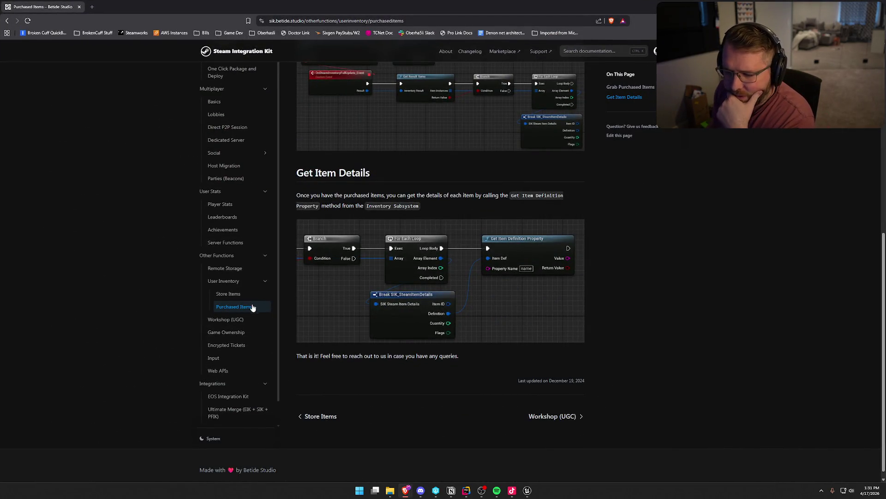
Read the Store Items page, including the StartPurchase explanation
{"action": "left_click", "coordinate": [238, 294]}
{"action": "scroll", "coordinate": [671, 337], "scroll_direction": "down", "scroll_amount": 20}
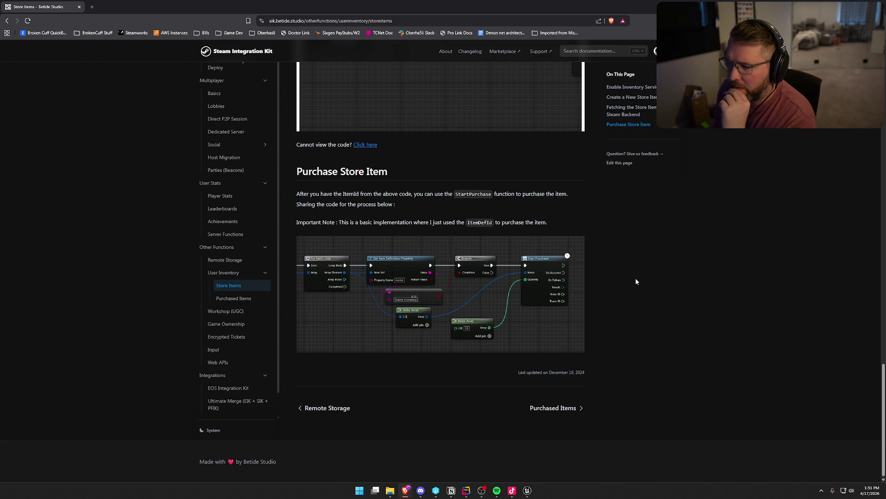
{"action": "left_click_drag", "start_coordinate": [507, 194], "coordinate": [581, 203]}
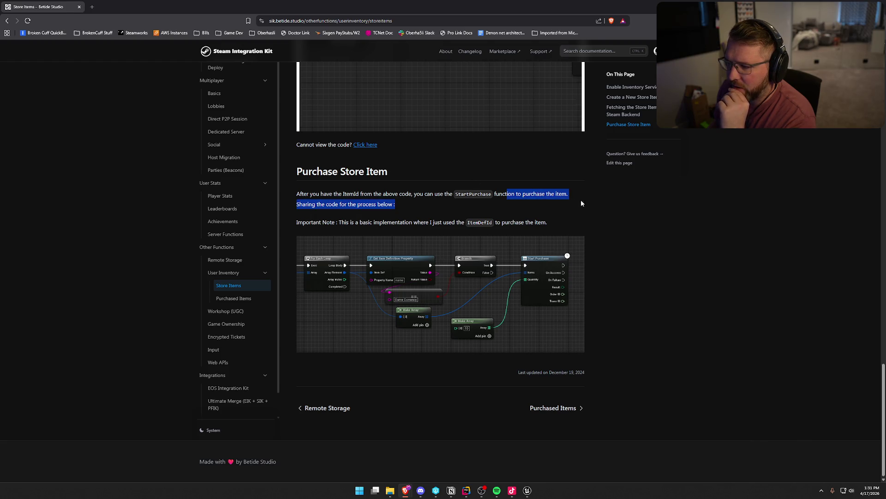
{"action": "left_click", "coordinate": [679, 257]}
{"action": "scroll", "coordinate": [674, 314], "scroll_direction": "up", "scroll_amount": 4}
{"action": "scroll", "coordinate": [668, 346], "scroll_direction": "up", "scroll_amount": 2}
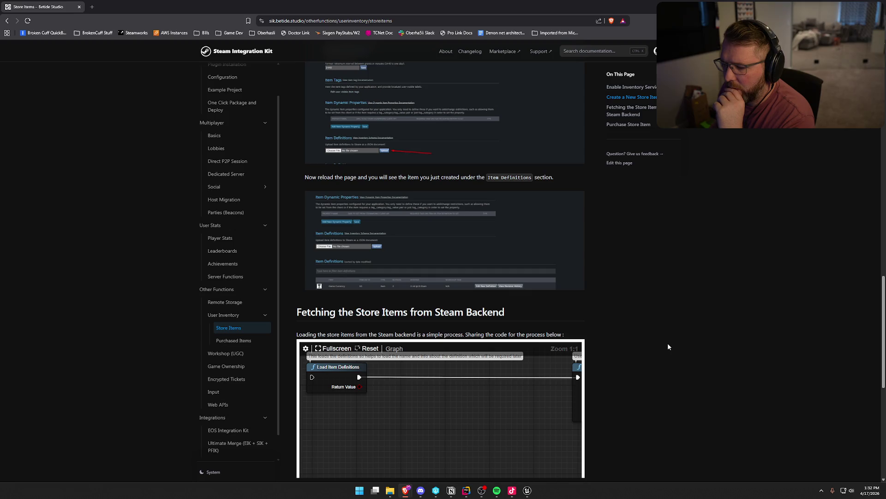
{"action": "scroll", "coordinate": [668, 314], "scroll_direction": "up", "scroll_amount": 3}
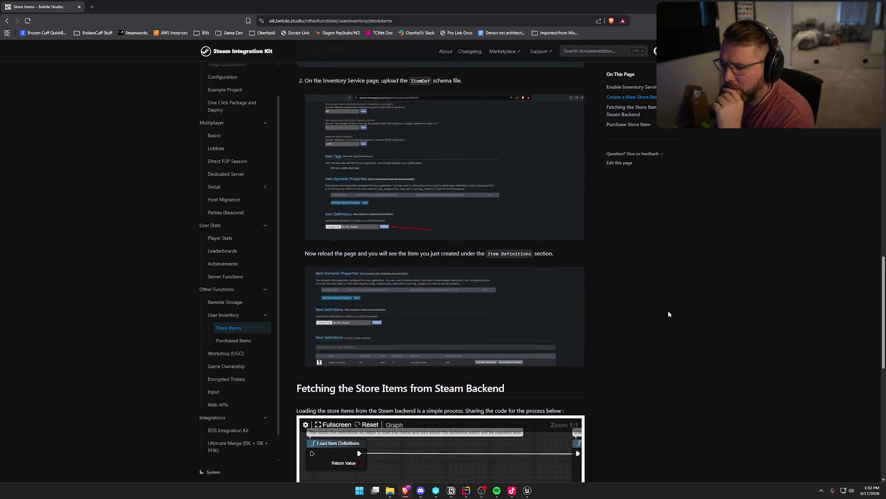
{"action": "scroll", "coordinate": [669, 314], "scroll_direction": "up", "scroll_amount": 2}
{"action": "scroll", "coordinate": [669, 313], "scroll_direction": "down", "scroll_amount": 8}
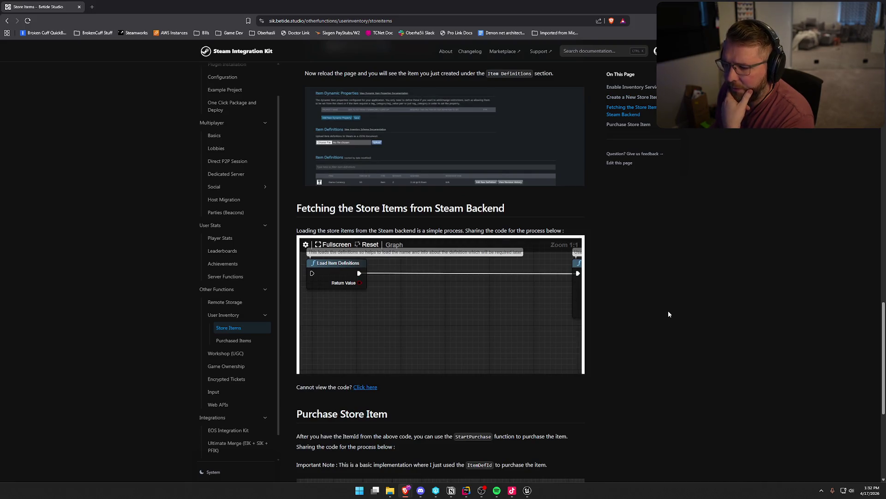
{"action": "scroll", "coordinate": [668, 314], "scroll_direction": "down", "scroll_amount": 2}
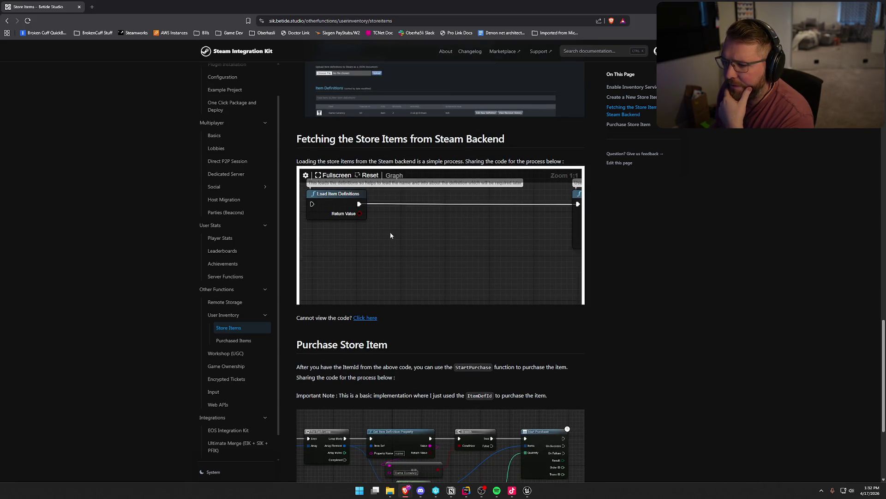
Pan the example graph to the RequestPrices and Branch nodes, reset it, and return to Unreal
{"action": "left_click_drag", "start_coordinate": [463, 235], "coordinate": [325, 255]}
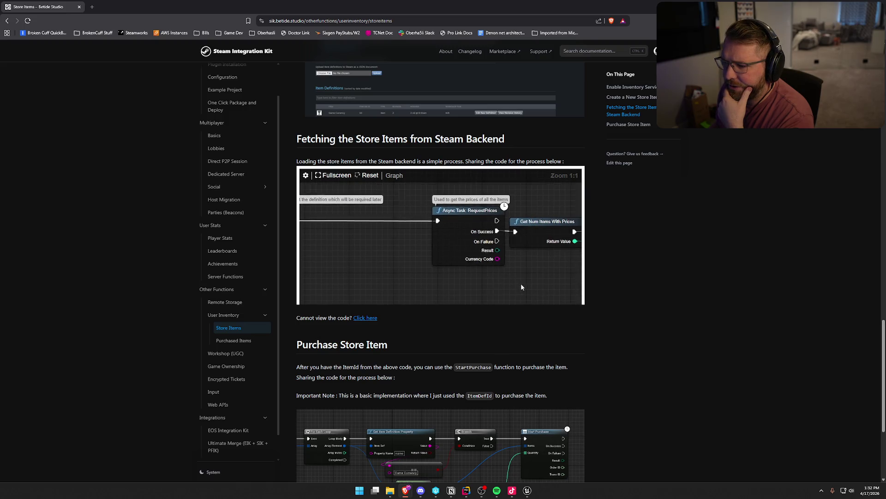
{"action": "left_click_drag", "start_coordinate": [521, 284], "coordinate": [294, 270]}
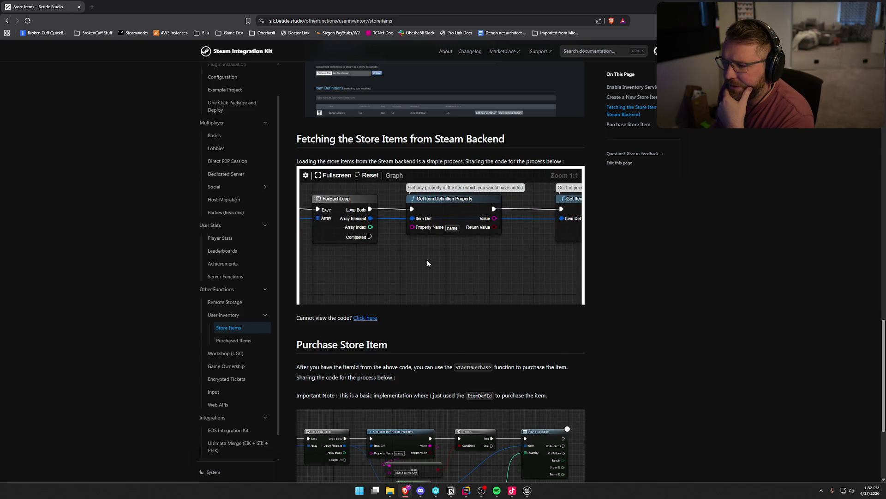
{"action": "right_click", "coordinate": [483, 274]}
{"action": "left_click", "coordinate": [483, 274]}
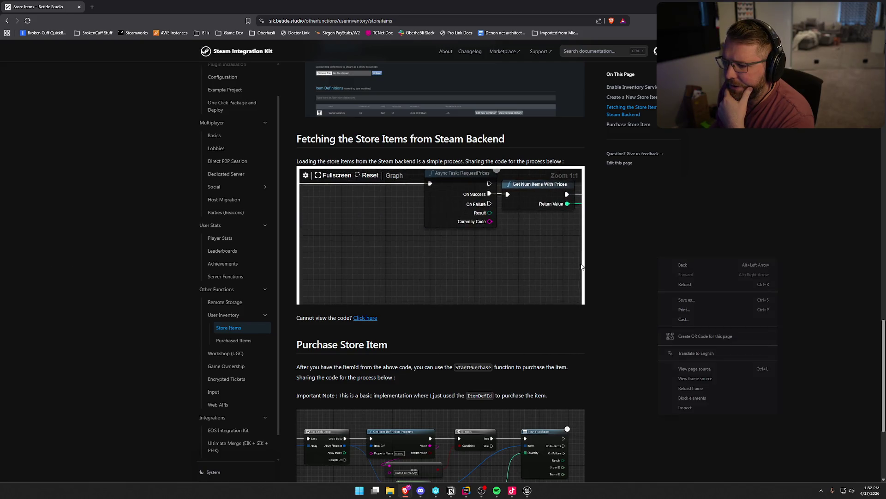
{"action": "left_click", "coordinate": [527, 491]}
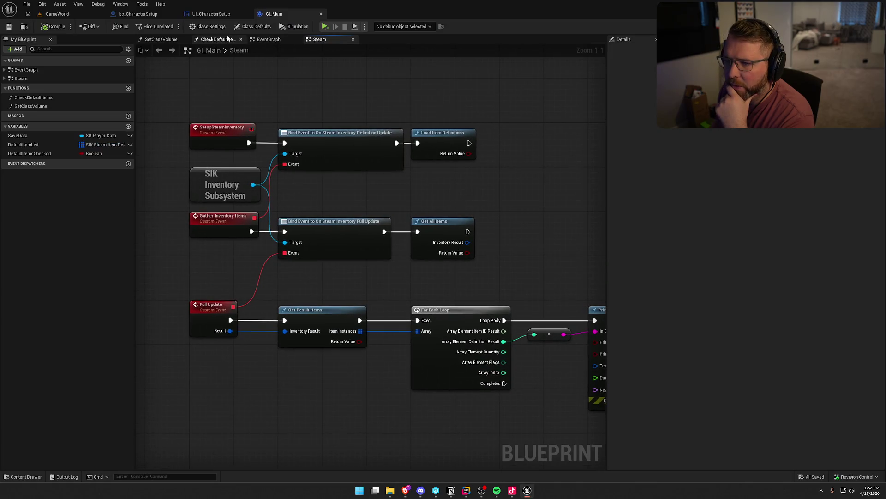
Open the CheckDefaultItems function graph and frame its loop-with-break and ADD nodes
{"action": "left_click", "coordinate": [217, 40]}
{"action": "left_click_drag", "start_coordinate": [492, 112], "coordinate": [479, 103]}
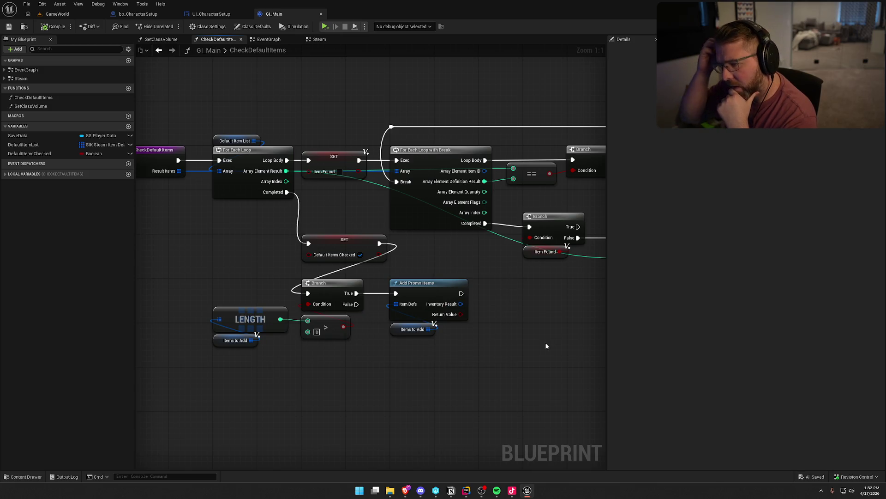
{"action": "mouse_move", "coordinate": [546, 346]}
{"action": "left_mouse_down"}
{"action": "mouse_move", "coordinate": [397, 349]}
{"action": "mouse_move", "coordinate": [374, 326]}
{"action": "mouse_move", "coordinate": [492, 293]}
{"action": "mouse_move", "coordinate": [439, 294]}
{"action": "left_mouse_up"}
{"action": "scroll", "coordinate": [492, 293], "scroll_direction": "down", "scroll_amount": 2}
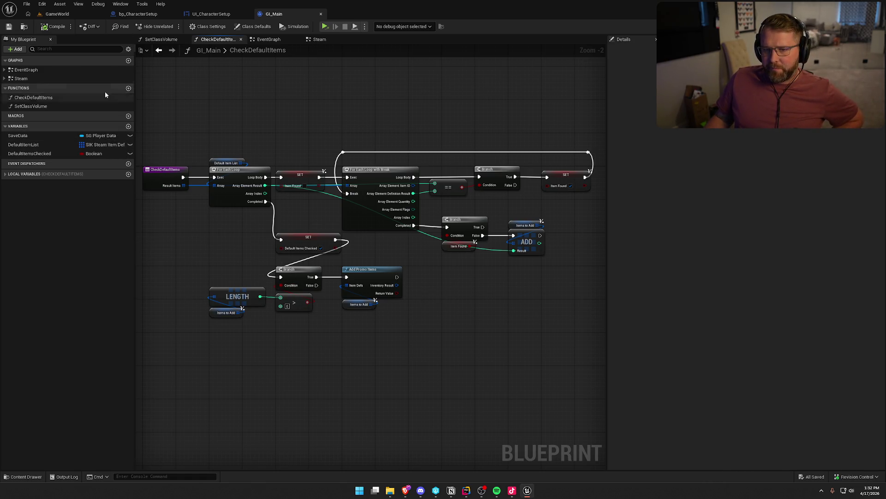
Expand the Steam and EventGraph event lists, then bring up the Store Items docs in Brave
{"action": "left_click", "coordinate": [6, 79]}
{"action": "left_click", "coordinate": [5, 70]}
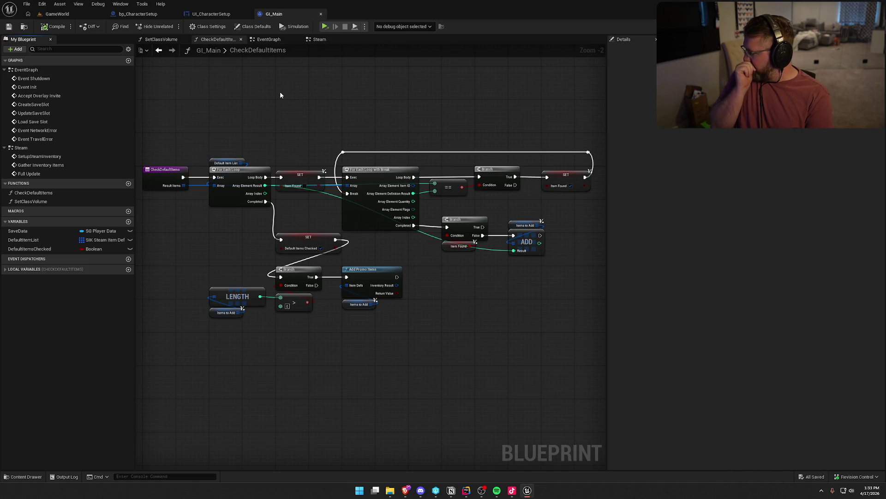
{"action": "mouse_move", "coordinate": [412, 495]}
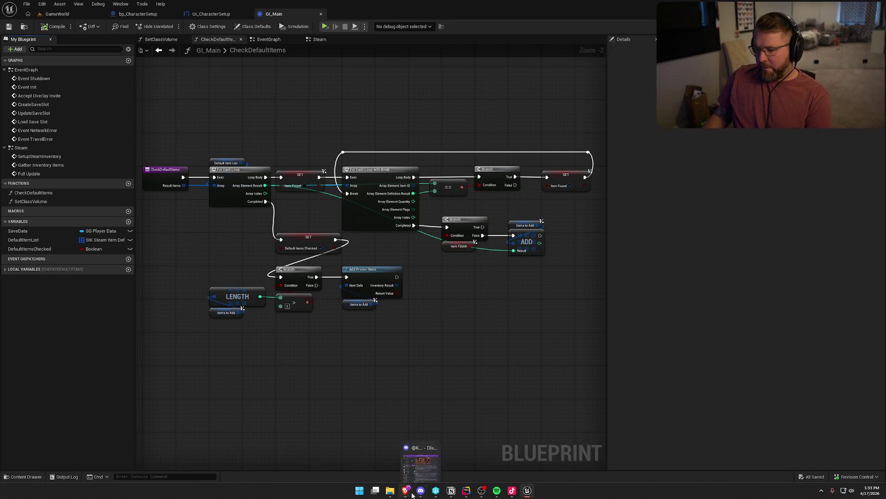
{"action": "left_click", "coordinate": [450, 459]}
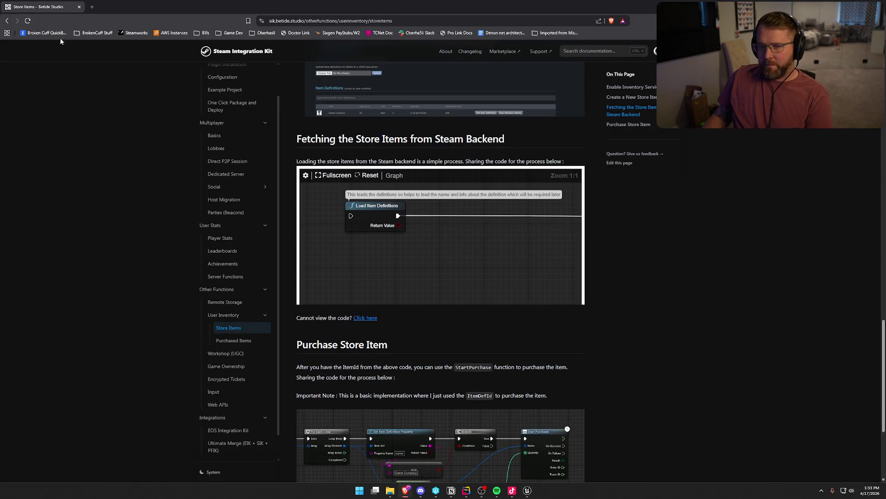
Leave the Store Items docs for the Unreal editor, then bring JetBrains Rider to the front
{"action": "key", "text": "alt+Tab"}
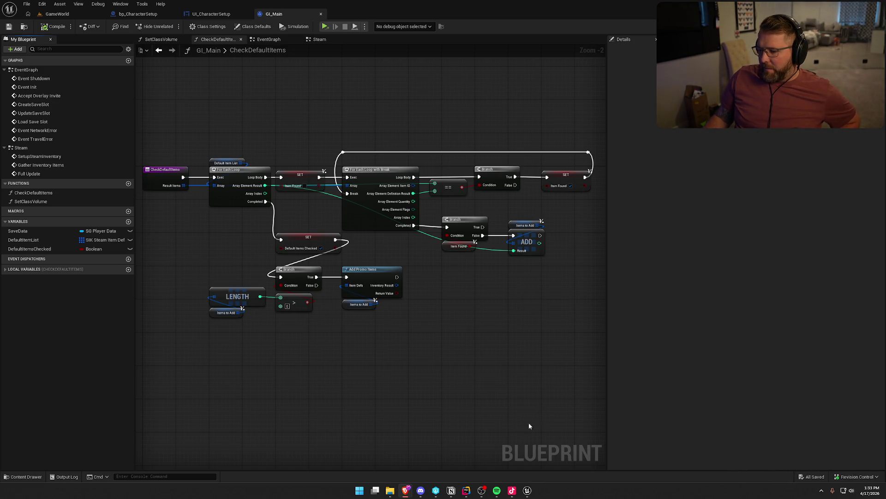
{"action": "left_click", "coordinate": [467, 491]}
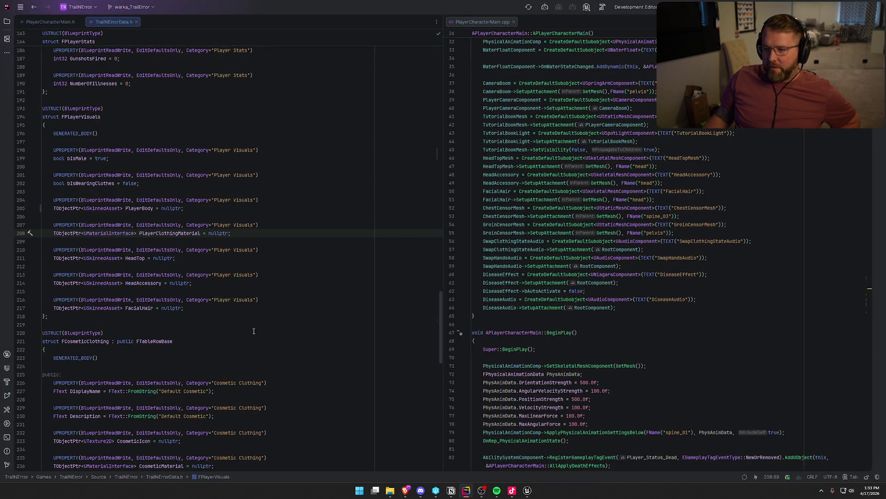
Open SteamInventoryDef.json from the Solution tree, showing items like Cowboy Hat (1000) and Bonnet (1001)
{"action": "left_click", "coordinate": [7, 21]}
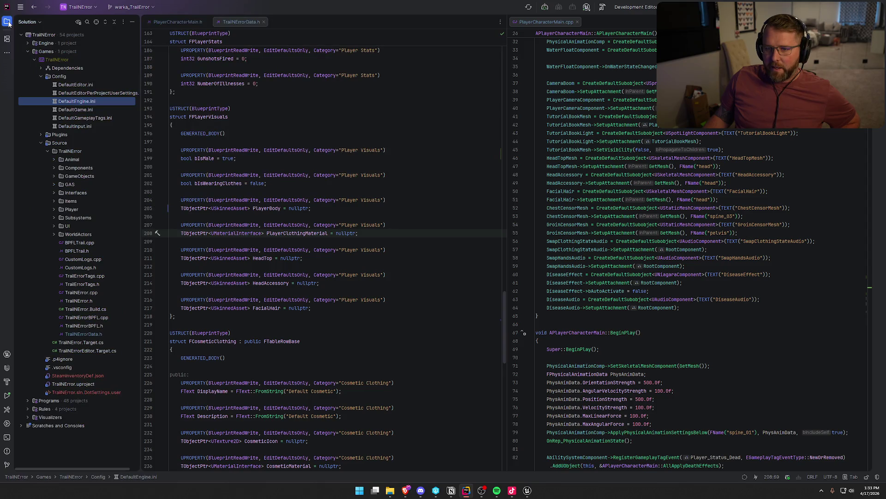
{"action": "left_click", "coordinate": [41, 77]}
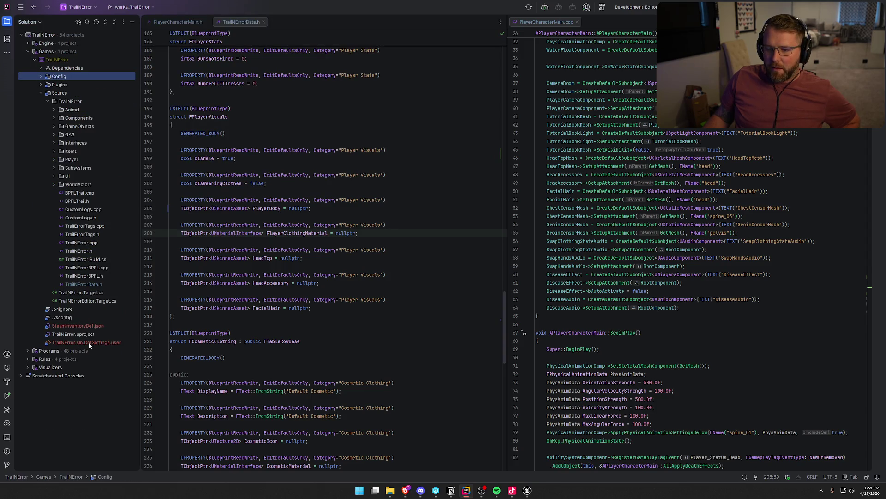
{"action": "double_click", "coordinate": [87, 326]}
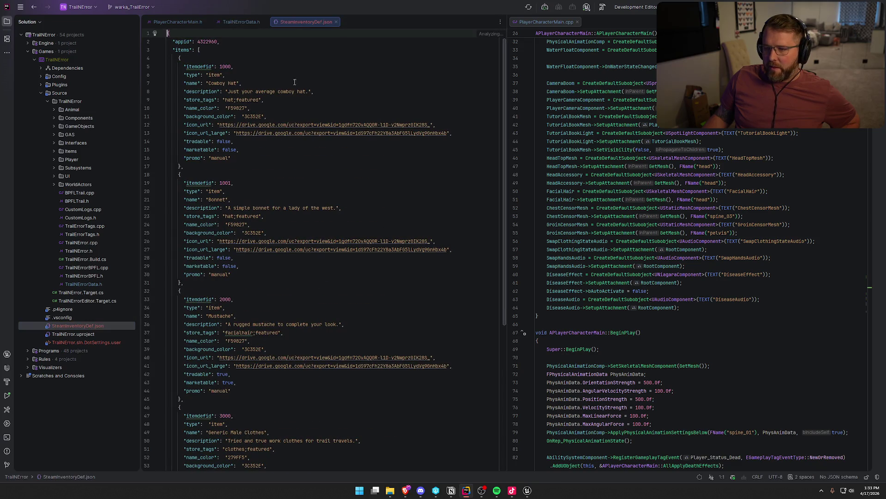
{"action": "left_click", "coordinate": [7, 22]}
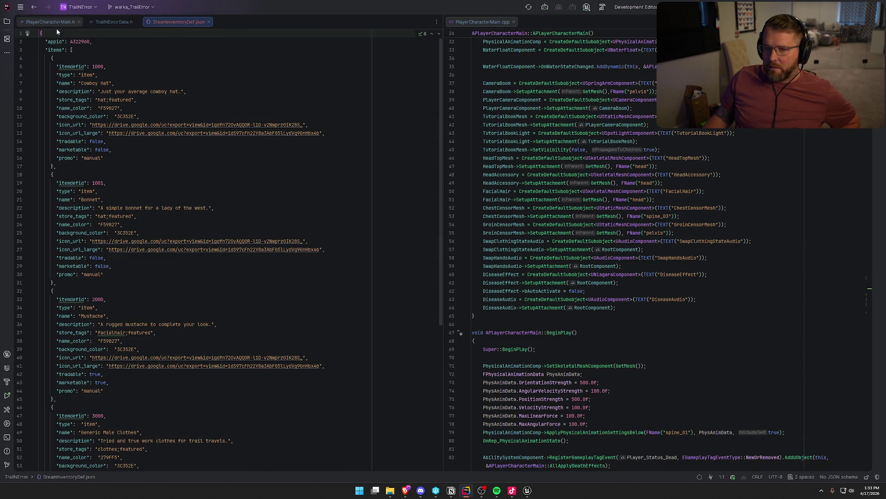